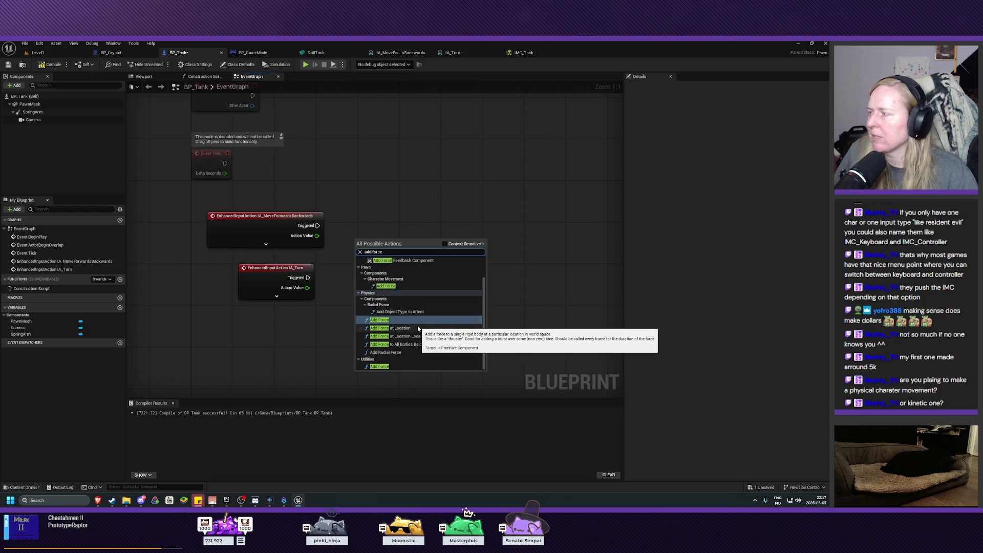
Step: Place a context-sensitive Add Force (PawnMesh) node beside the movement event
{"action": "left_click", "coordinate": [444, 244]}
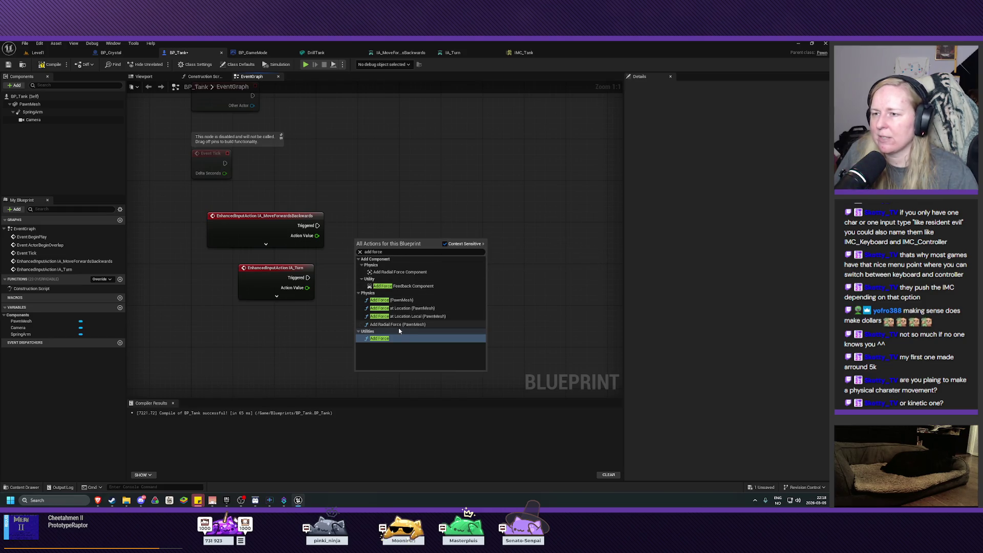
{"action": "left_click", "coordinate": [423, 303]}
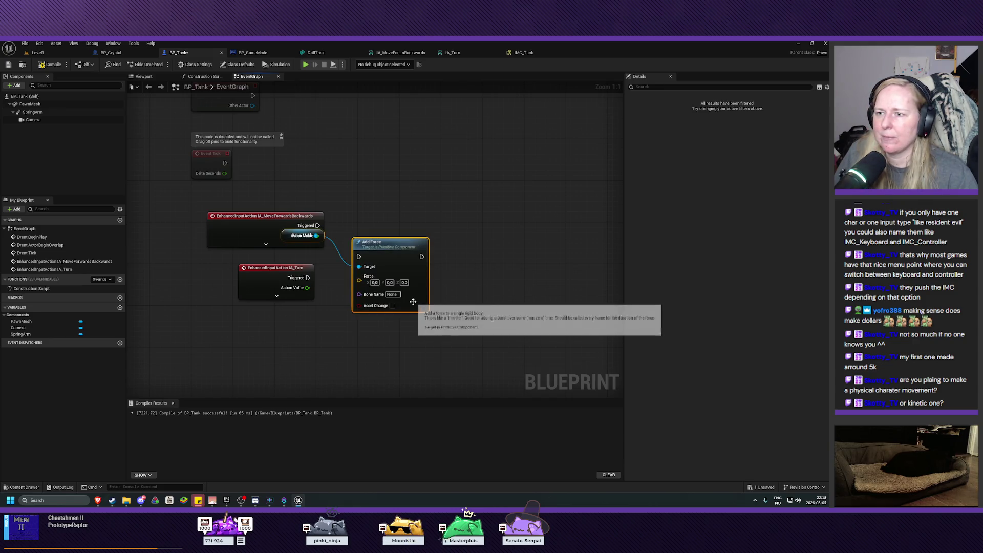
{"action": "left_click_drag", "start_coordinate": [386, 247], "coordinate": [419, 207]}
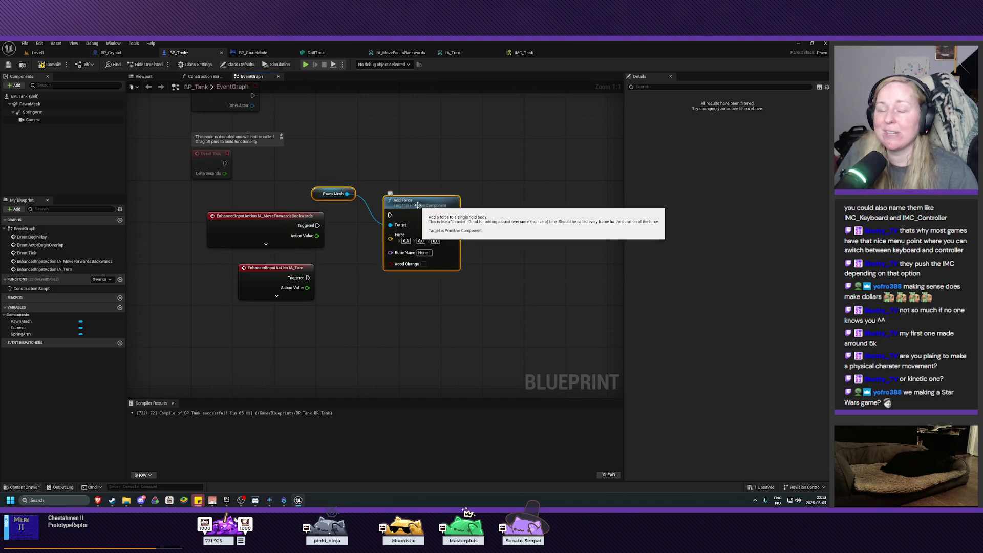
{"action": "left_click_drag", "start_coordinate": [418, 205], "coordinate": [412, 205]}
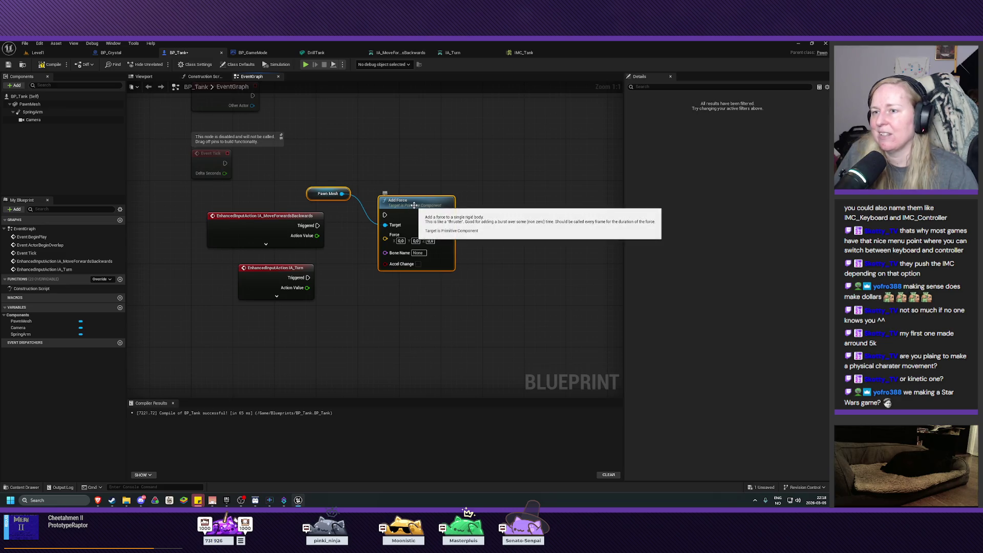
Step: Wire IA_MoveForwardsBackwards' Triggered output into the Add Force exec pin
{"action": "mouse_move", "coordinate": [317, 225]}
{"action": "left_mouse_down"}
{"action": "mouse_move", "coordinate": [367, 231]}
{"action": "mouse_move", "coordinate": [407, 225]}
{"action": "mouse_move", "coordinate": [385, 215]}
{"action": "mouse_move", "coordinate": [411, 211]}
{"action": "left_mouse_up"}
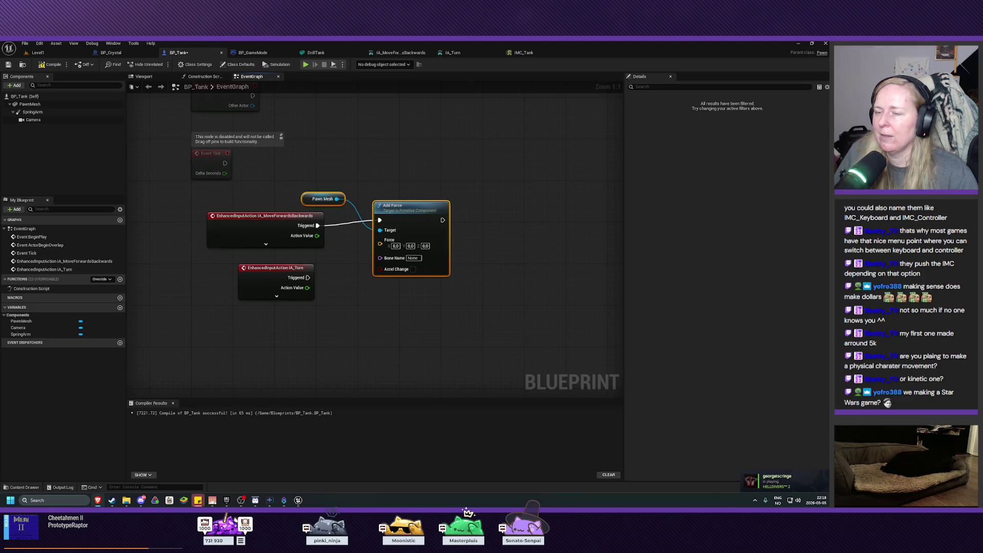
{"action": "left_click", "coordinate": [266, 244]}
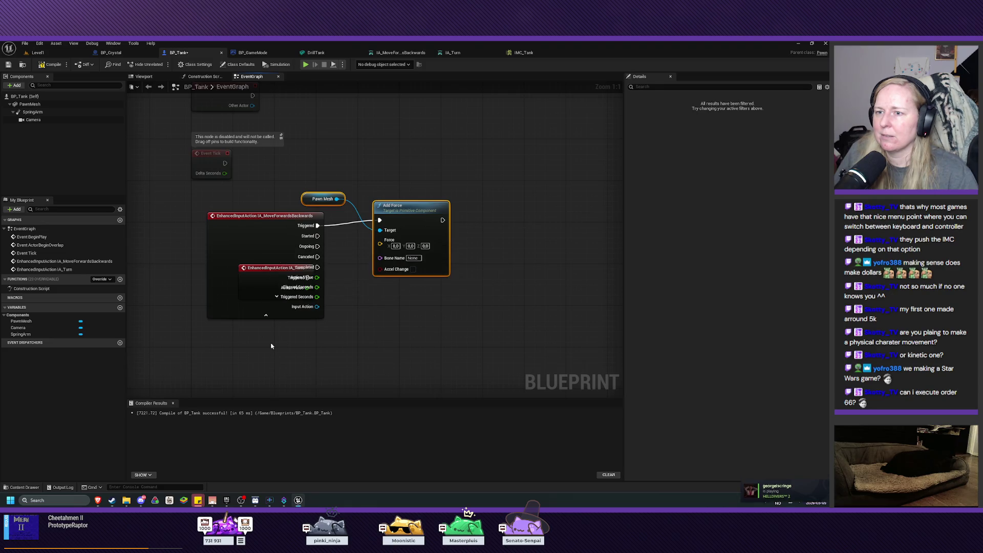
{"action": "left_click", "coordinate": [266, 316]}
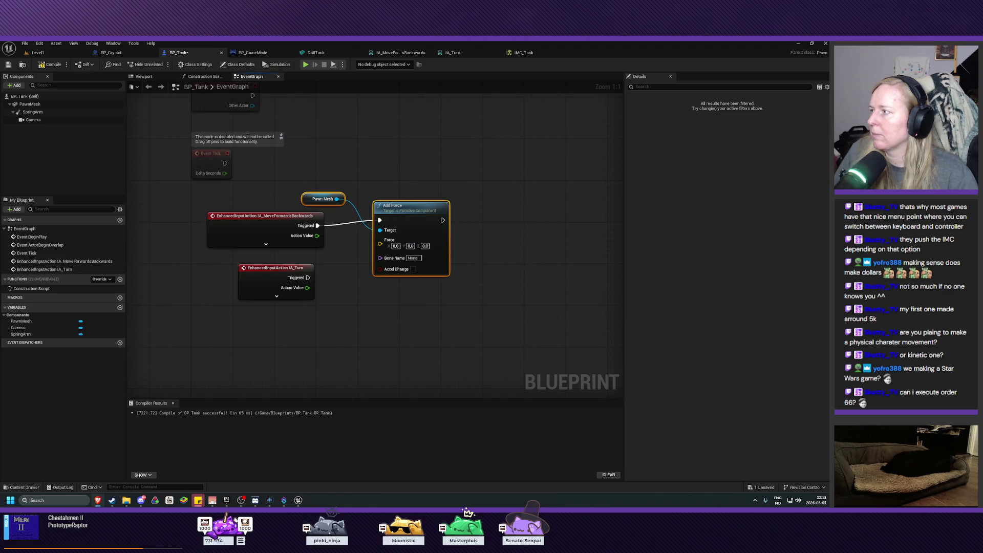
Step: Add an Add Torque in Degrees (PawnMesh) node by searching 'add torqu'
{"action": "right_click", "coordinate": [372, 317]}
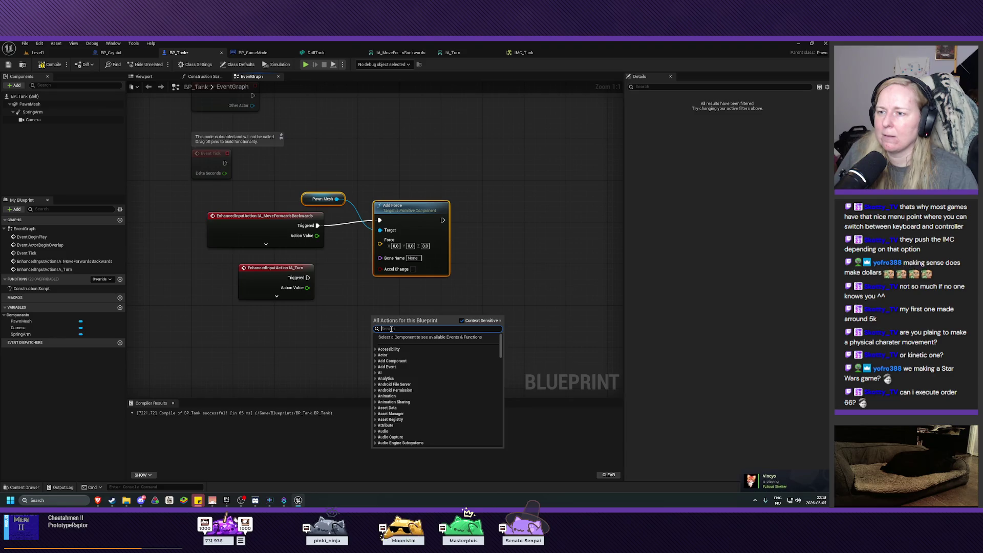
{"action": "type", "text": "add torqu"}
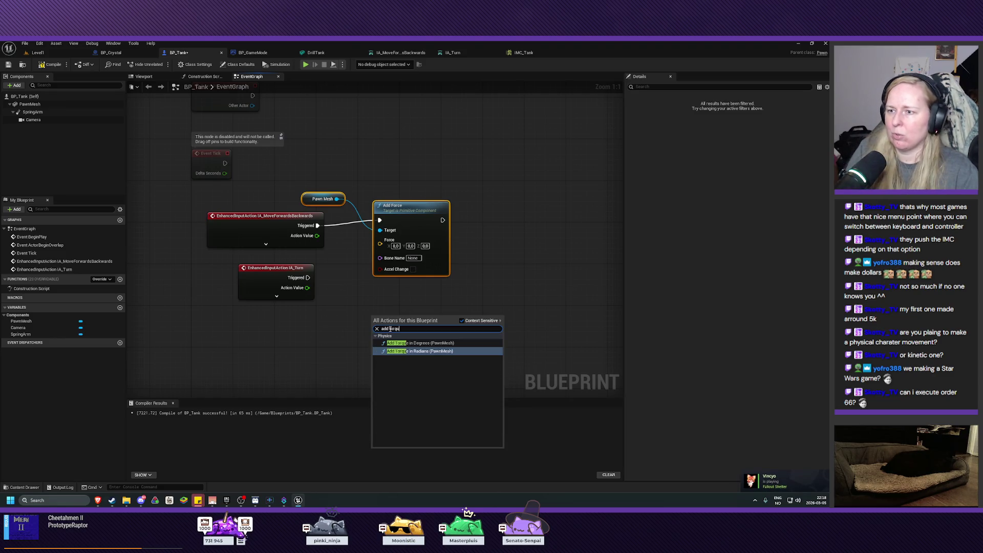
{"action": "left_click", "coordinate": [422, 343]}
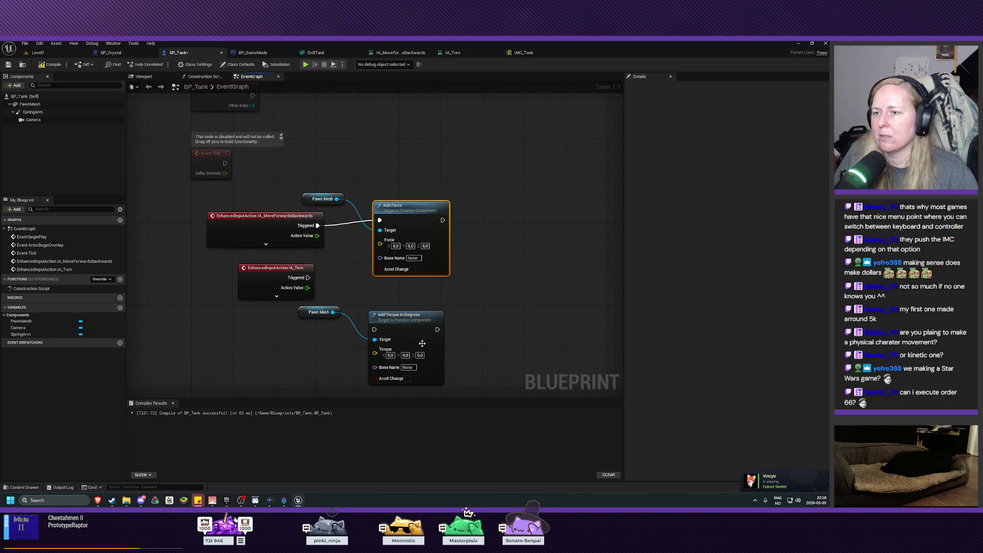
{"action": "left_click_drag", "start_coordinate": [423, 343], "coordinate": [421, 338]}
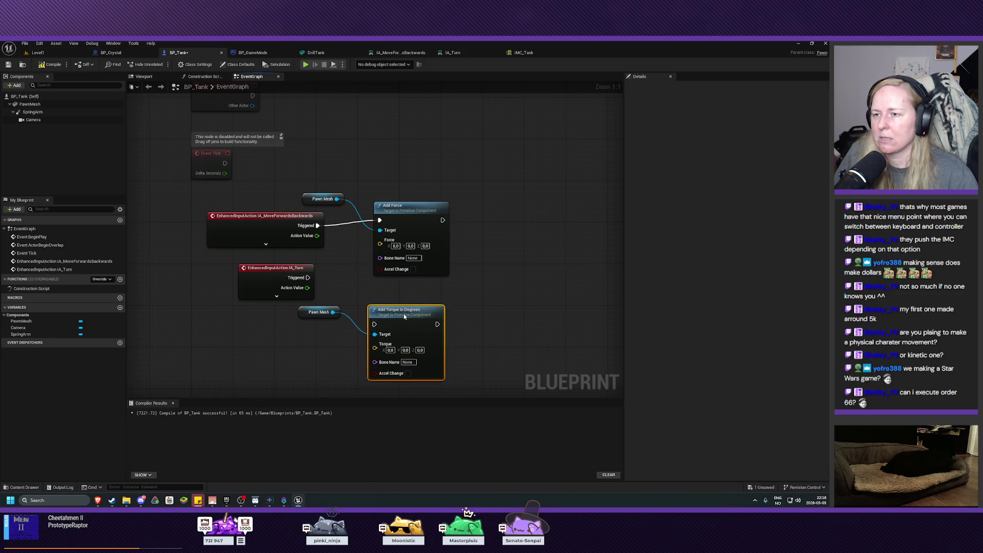
Step: Line up the IA_Turn event with the Pawn Mesh and torque nodes
{"action": "mouse_move", "coordinate": [292, 303]}
{"action": "left_mouse_down"}
{"action": "mouse_move", "coordinate": [381, 322]}
{"action": "mouse_move", "coordinate": [435, 295]}
{"action": "left_mouse_up"}
{"action": "mouse_move", "coordinate": [263, 286]}
{"action": "left_mouse_down"}
{"action": "mouse_move", "coordinate": [246, 344]}
{"action": "mouse_move", "coordinate": [395, 317]}
{"action": "left_mouse_up"}
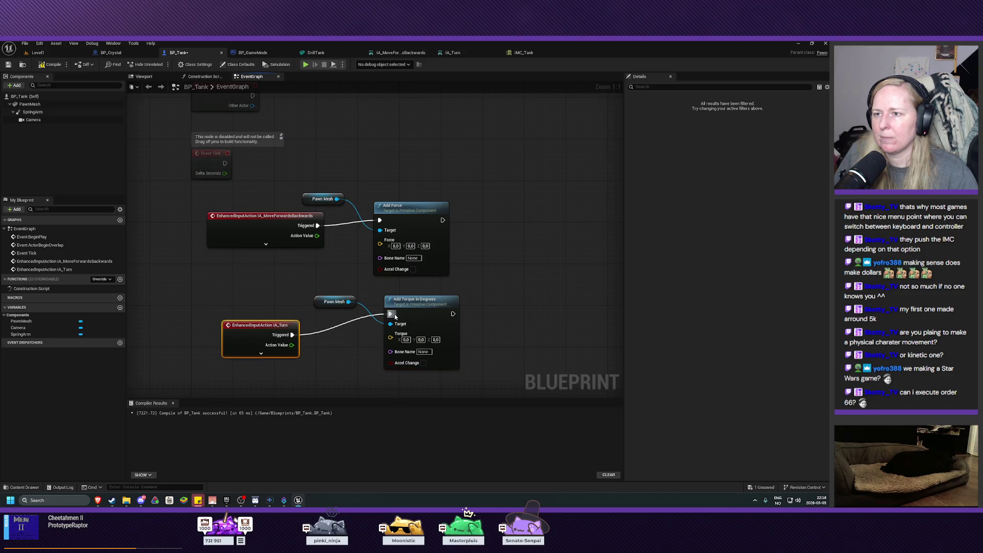
{"action": "left_click_drag", "start_coordinate": [336, 373], "coordinate": [329, 296]}
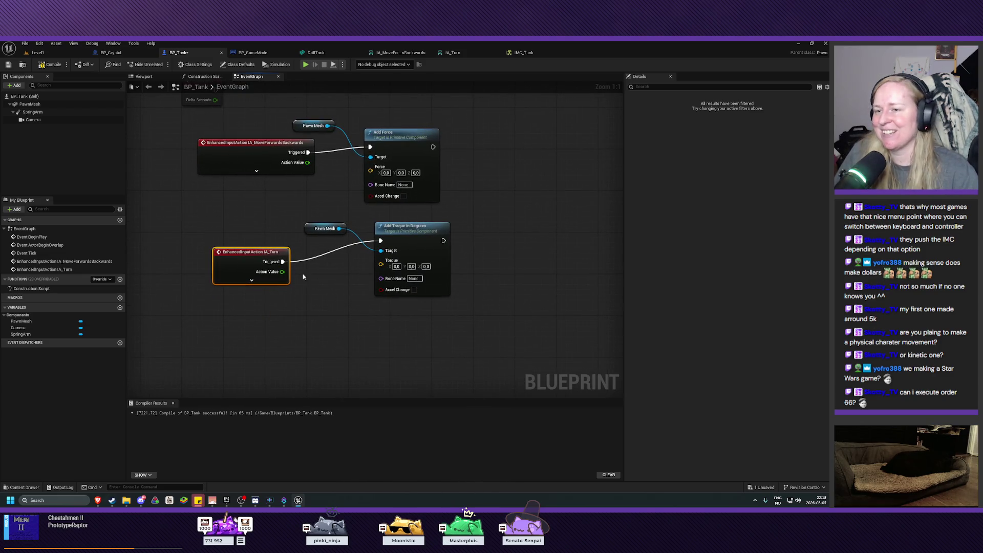
{"action": "left_click_drag", "start_coordinate": [252, 252], "coordinate": [262, 247]}
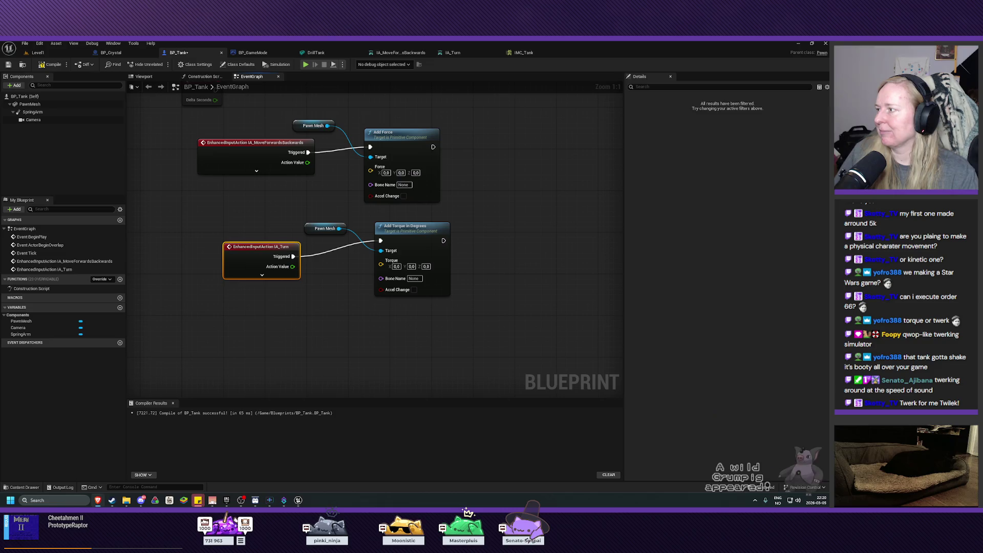
Step: Split Add Force's Force pin and feed the movement Action Value into Force X
{"action": "left_click", "coordinate": [339, 176]}
{"action": "right_click", "coordinate": [370, 171]}
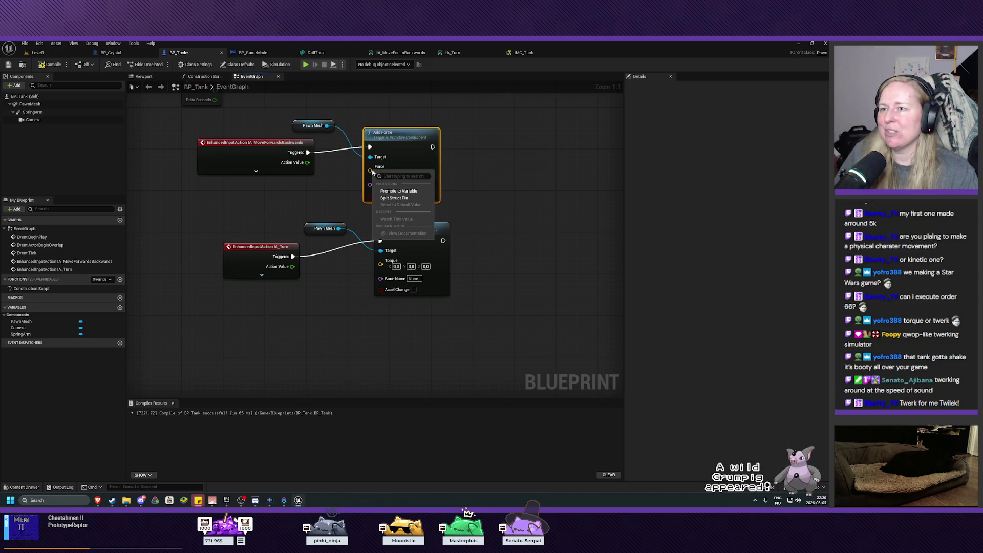
{"action": "left_click", "coordinate": [395, 198]}
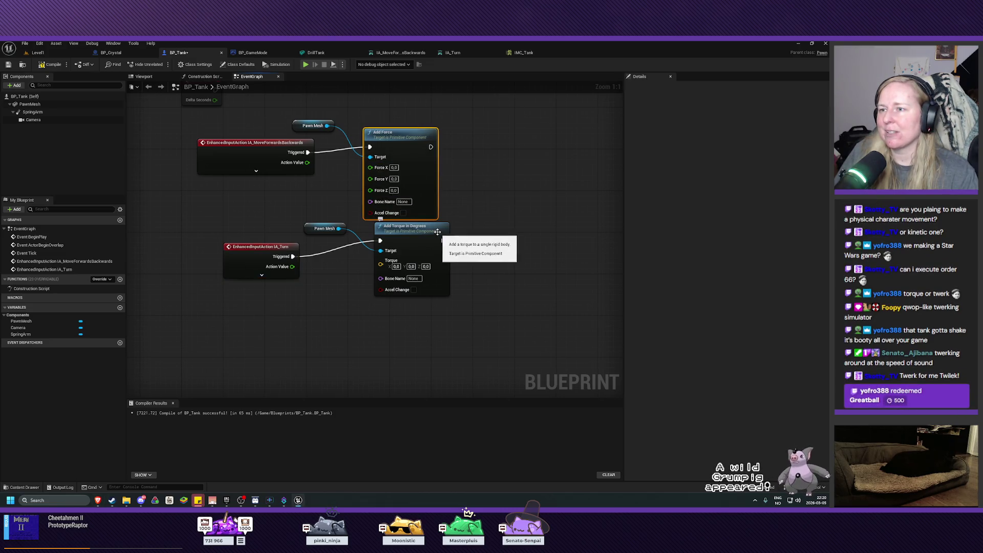
{"action": "mouse_move", "coordinate": [408, 137]}
{"action": "left_mouse_down"}
{"action": "mouse_move", "coordinate": [420, 129]}
{"action": "mouse_move", "coordinate": [410, 124]}
{"action": "left_mouse_up"}
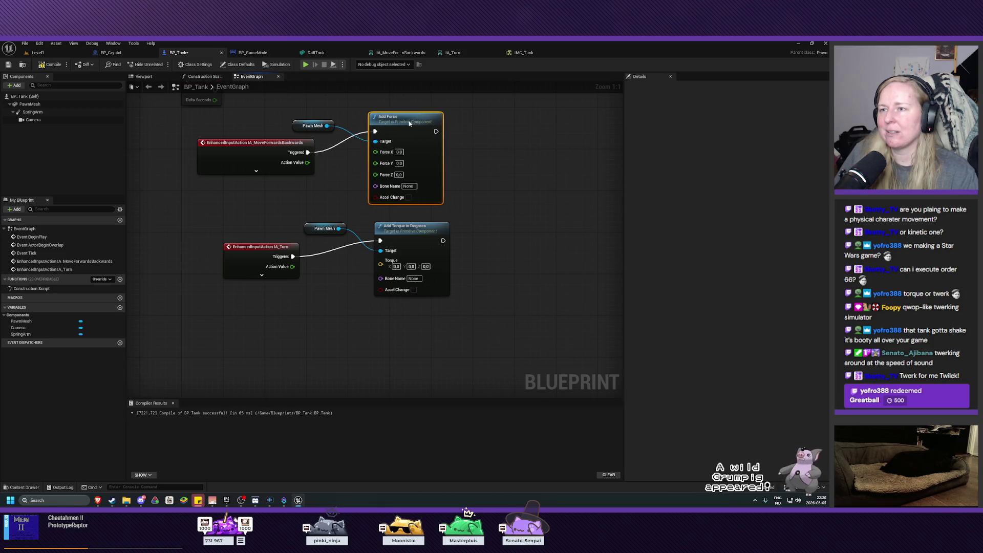
{"action": "left_click_drag", "start_coordinate": [308, 162], "coordinate": [376, 151]}
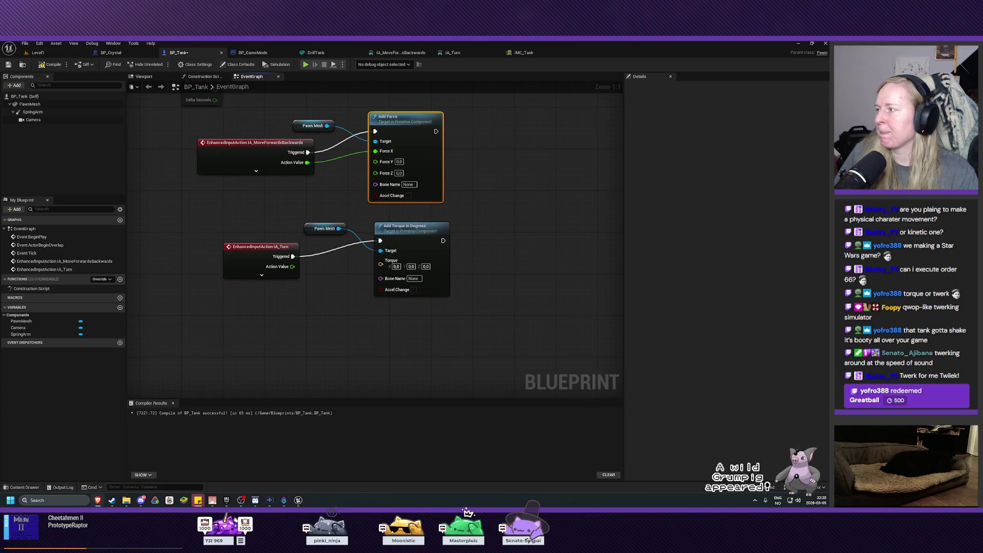
Step: Split the Torque pin and feed IA_Turn's Action Value into Torque Y
{"action": "right_click", "coordinate": [380, 265]}
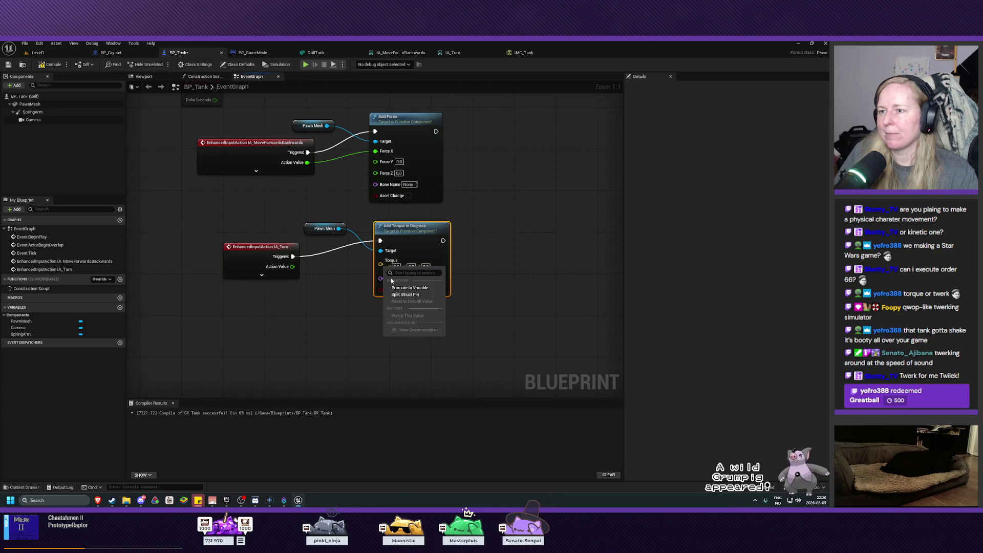
{"action": "left_click", "coordinate": [405, 295]}
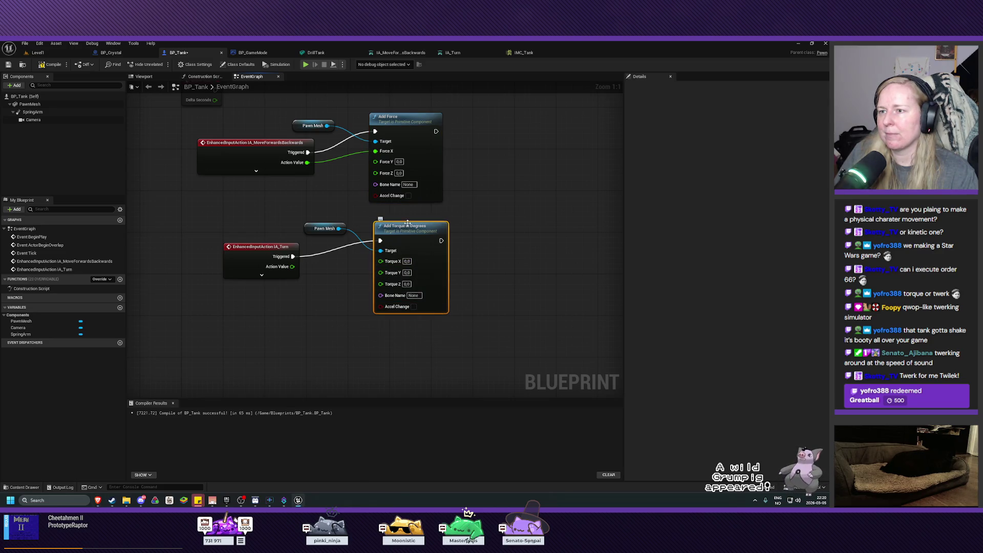
{"action": "left_click_drag", "start_coordinate": [407, 223], "coordinate": [402, 223]}
{"action": "left_click_drag", "start_coordinate": [293, 269], "coordinate": [376, 272]}
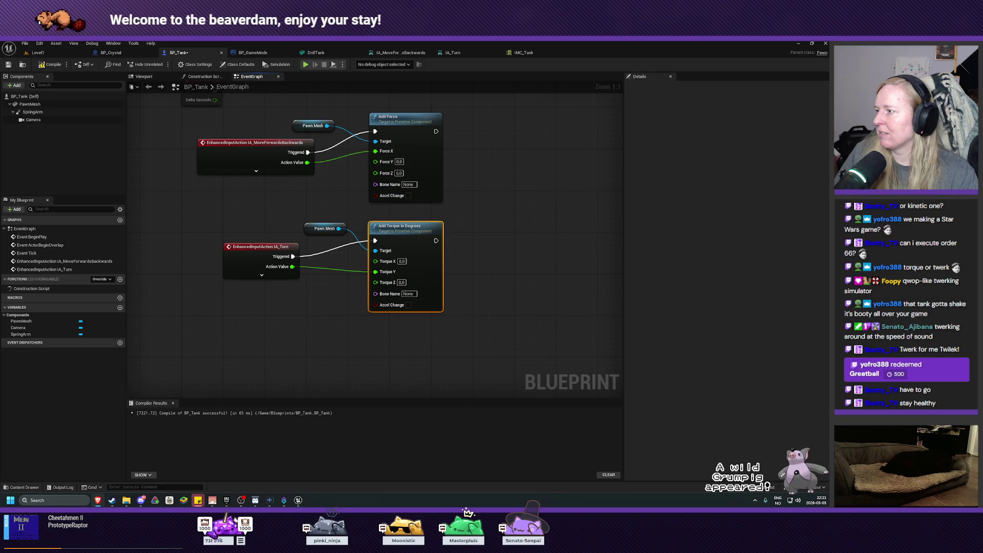
Step: Rearrange the graph, moving the Add Force node right to make room
{"action": "mouse_move", "coordinate": [334, 305]}
{"action": "left_mouse_down"}
{"action": "mouse_move", "coordinate": [343, 341]}
{"action": "mouse_move", "coordinate": [336, 364]}
{"action": "left_mouse_up"}
{"action": "left_click_drag", "start_coordinate": [263, 274], "coordinate": [270, 304]}
{"action": "left_click", "coordinate": [349, 287]}
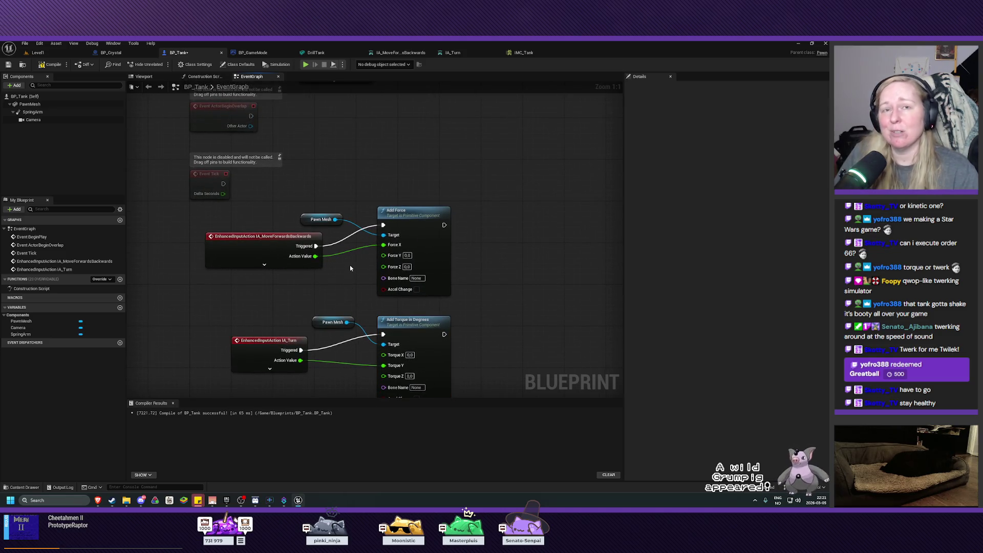
{"action": "left_click_drag", "start_coordinate": [407, 219], "coordinate": [447, 217]}
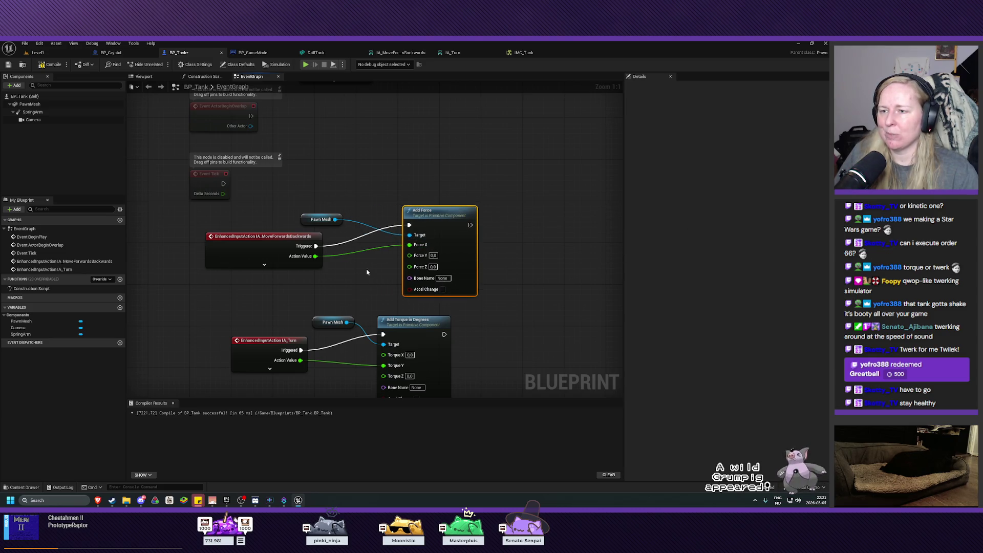
{"action": "left_click", "coordinate": [367, 272]}
Step: Replace the direct Force X wire with a Multiply node fed by the movement Action Value
{"action": "left_click", "coordinate": [361, 253], "text": "alt"}
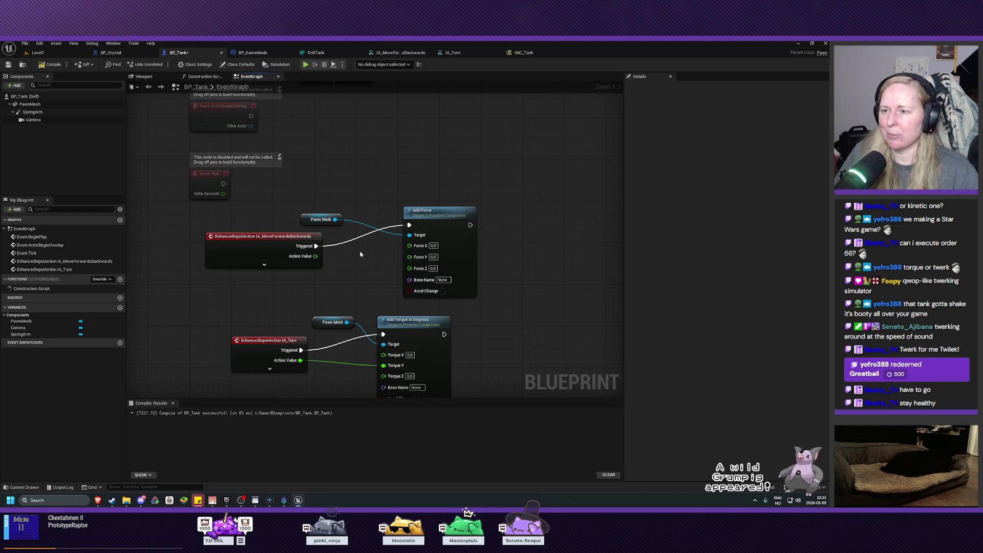
{"action": "right_click", "coordinate": [346, 256]}
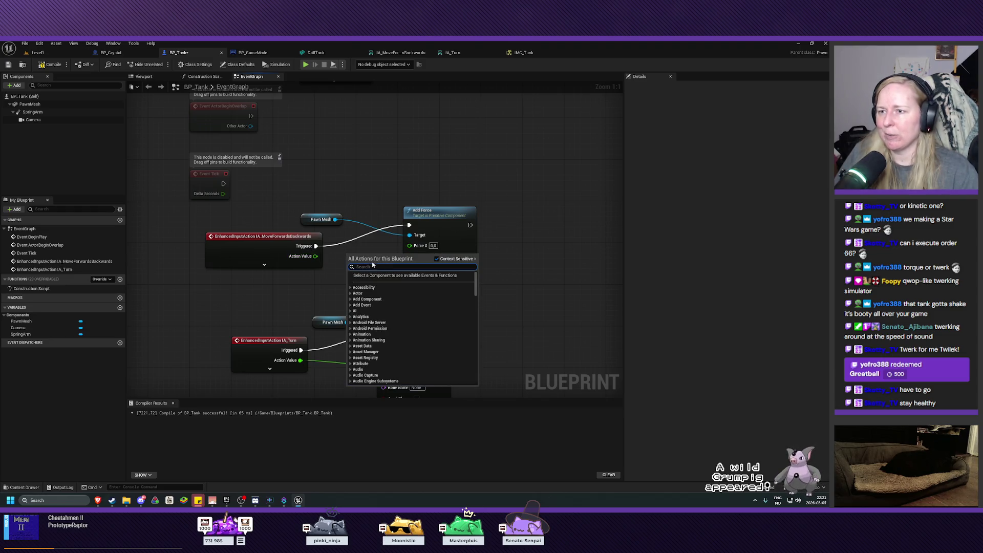
{"action": "type", "text": "multi"}
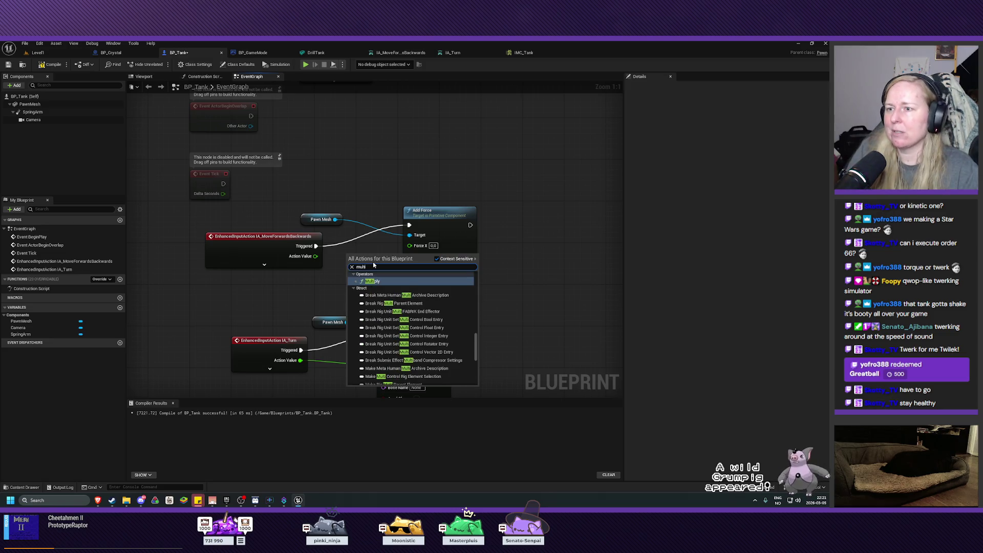
{"action": "left_click", "coordinate": [372, 281]}
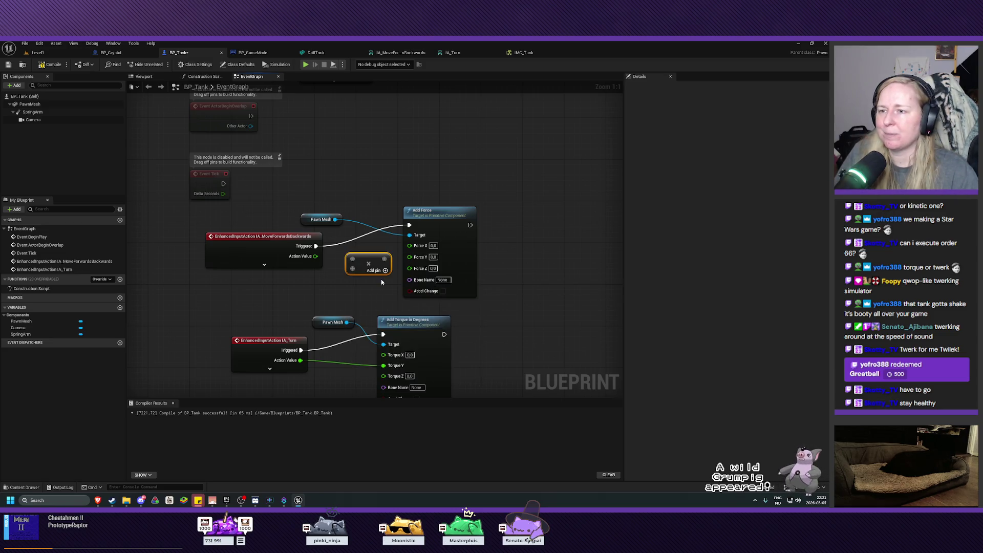
{"action": "mouse_move", "coordinate": [366, 260]}
{"action": "left_mouse_down"}
{"action": "mouse_move", "coordinate": [322, 261]}
{"action": "mouse_move", "coordinate": [342, 254]}
{"action": "left_mouse_up"}
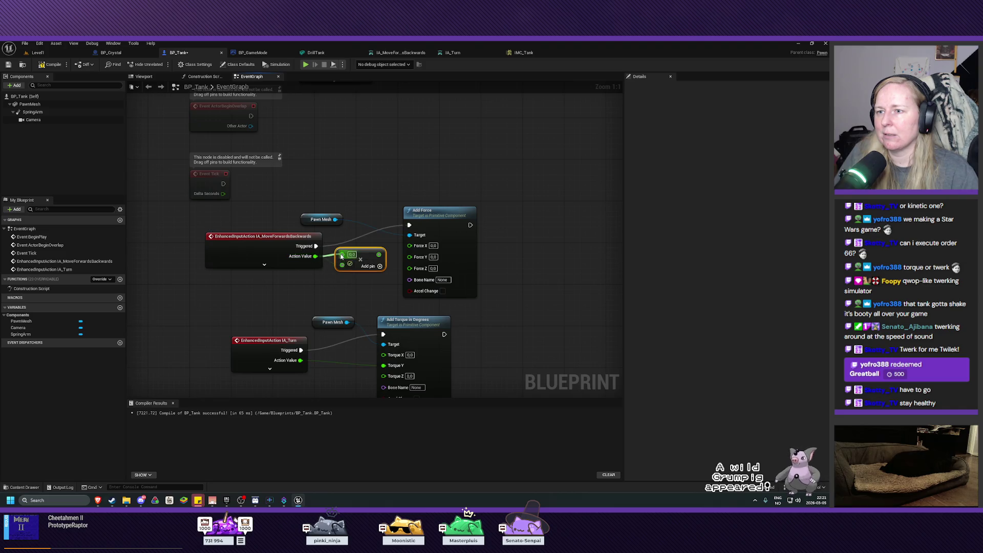
{"action": "left_click", "coordinate": [342, 264], "text": "alt"}
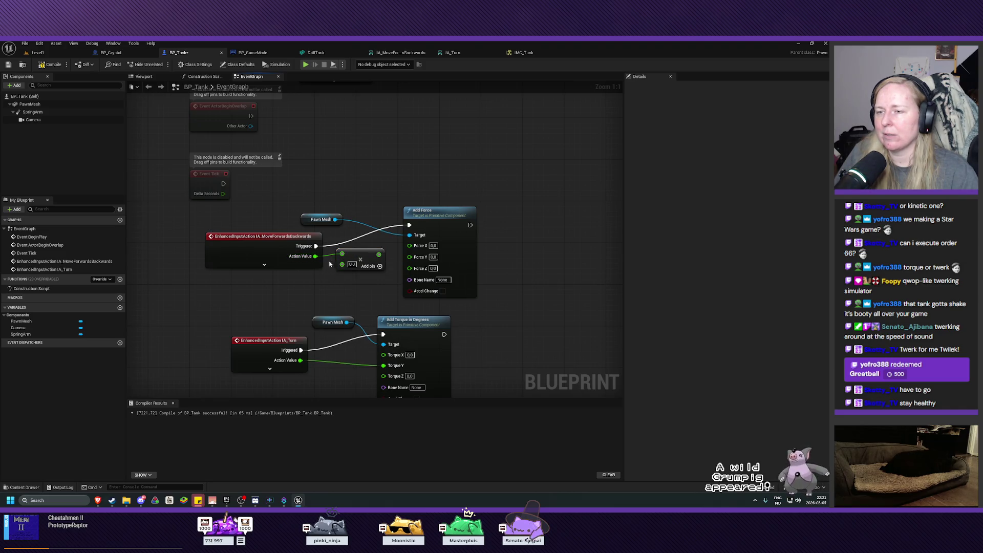
Step: Wire the Multiply result into Force X with a 1000 multiplier, then return to Level1
{"action": "right_click", "coordinate": [321, 256]}
{"action": "left_click_drag", "start_coordinate": [379, 254], "coordinate": [411, 248]}
{"action": "type", "text": "1000"}
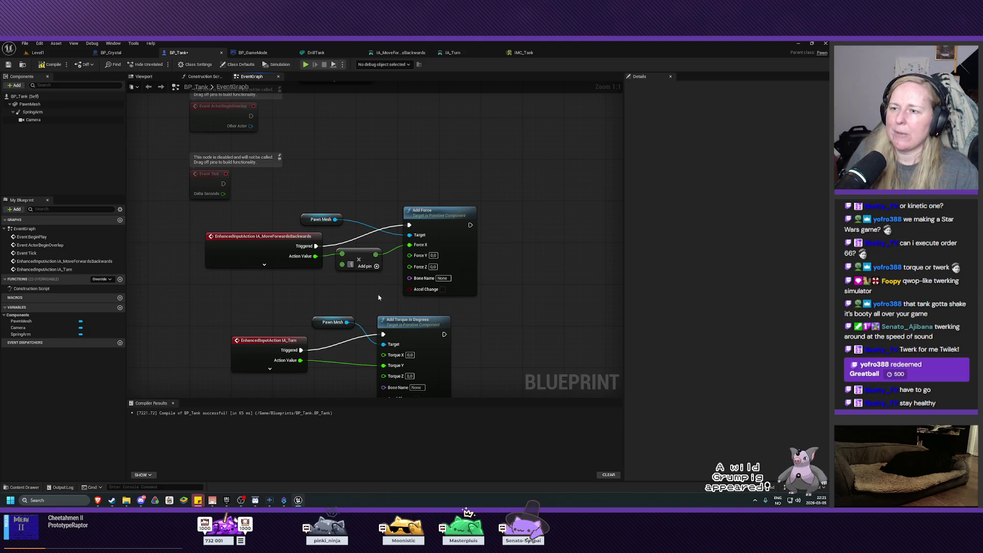
{"action": "key", "text": "Return"}
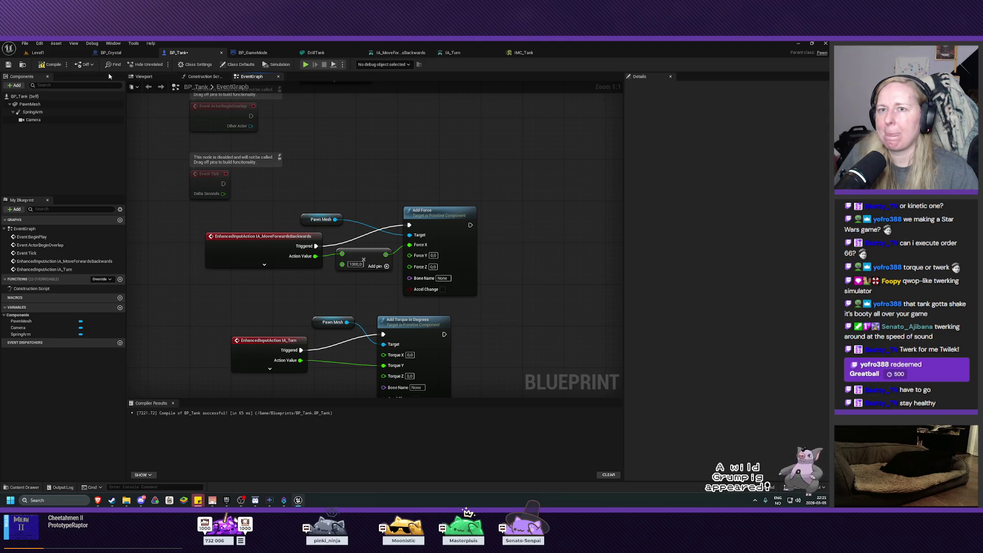
{"action": "left_click", "coordinate": [38, 52]}
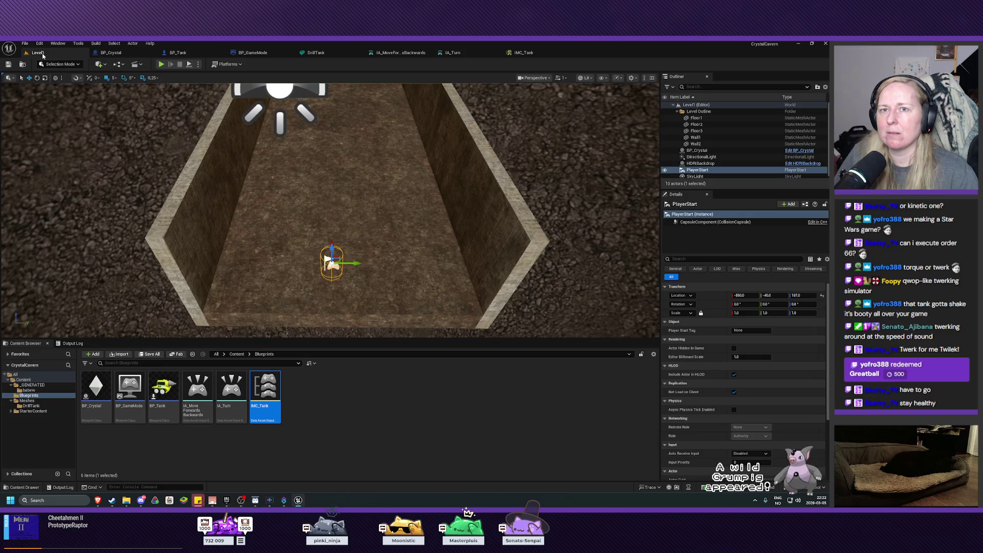
Step: Play-test the tank in Level1, then go back to BP_Tank and recompile it
{"action": "left_click", "coordinate": [161, 64]}
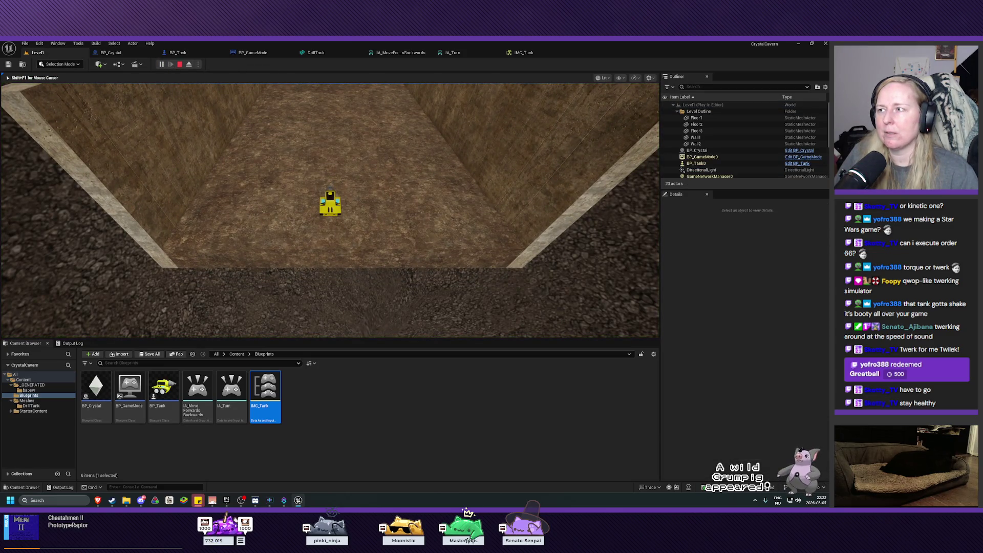
{"action": "key", "text": "Escape"}
{"action": "left_click", "coordinate": [179, 53]}
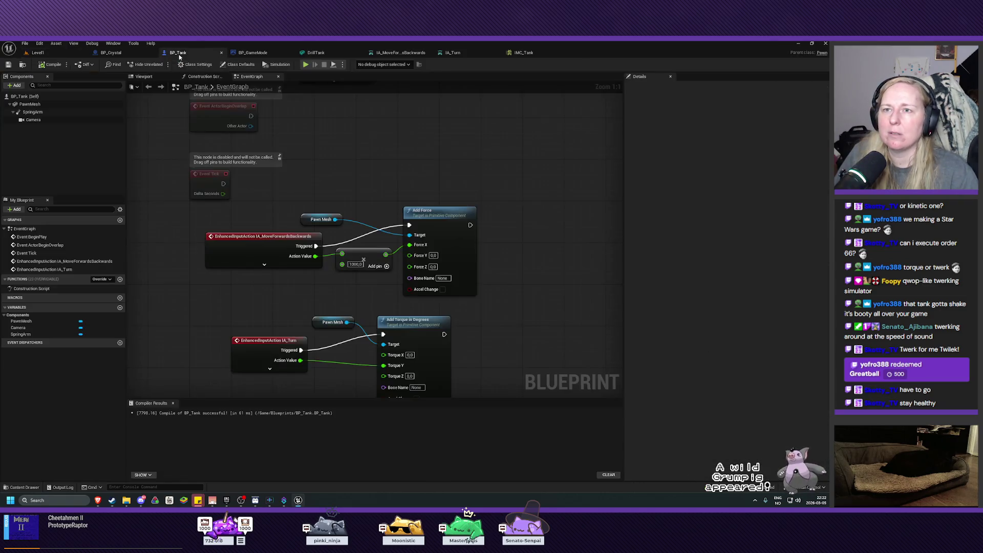
{"action": "left_click_drag", "start_coordinate": [306, 293], "coordinate": [302, 298]}
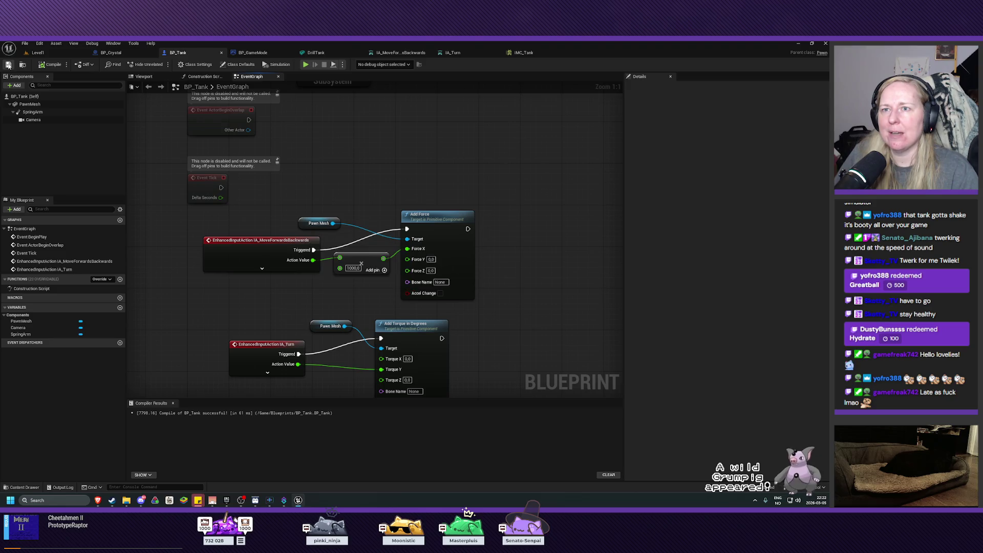
{"action": "left_click", "coordinate": [48, 66]}
Step: Change the forward Multiply value to 5000 and save BP_Tank
{"action": "scroll", "coordinate": [160, 315], "scroll_direction": "up", "scroll_amount": 2}
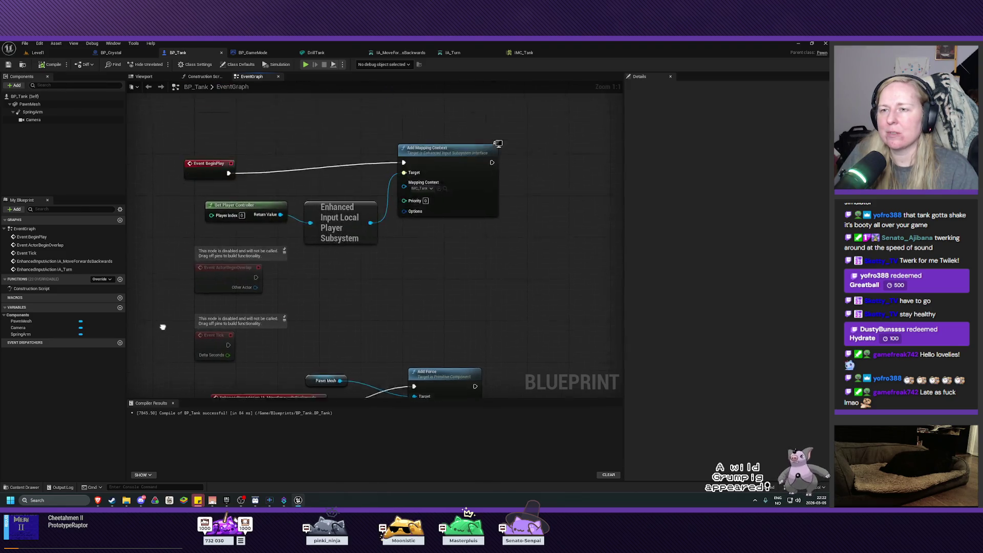
{"action": "scroll", "coordinate": [157, 161], "scroll_direction": "down", "scroll_amount": 2}
{"action": "left_click_drag", "start_coordinate": [157, 160], "coordinate": [157, 127]}
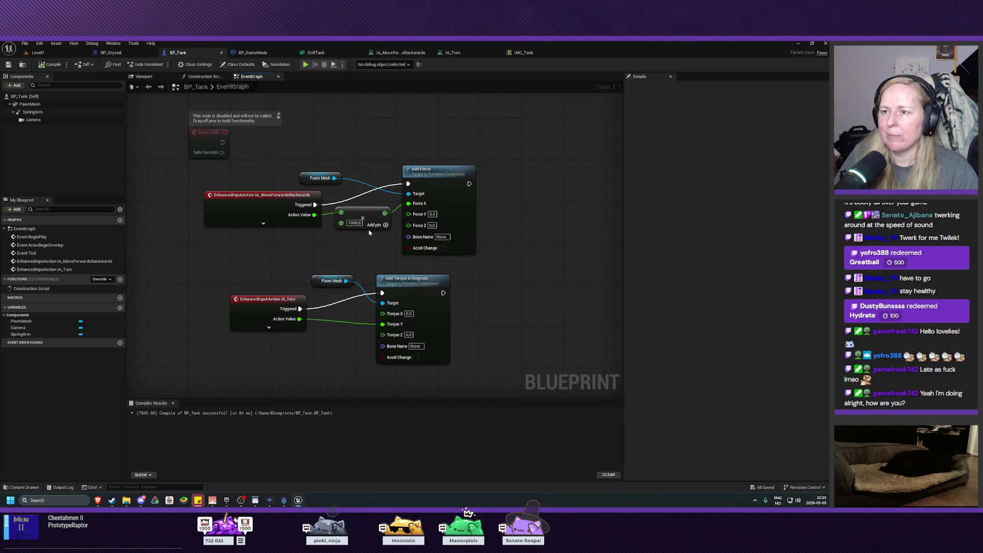
{"action": "left_click", "coordinate": [353, 222]}
{"action": "type", "text": "5000"}
{"action": "key", "text": "Return"}
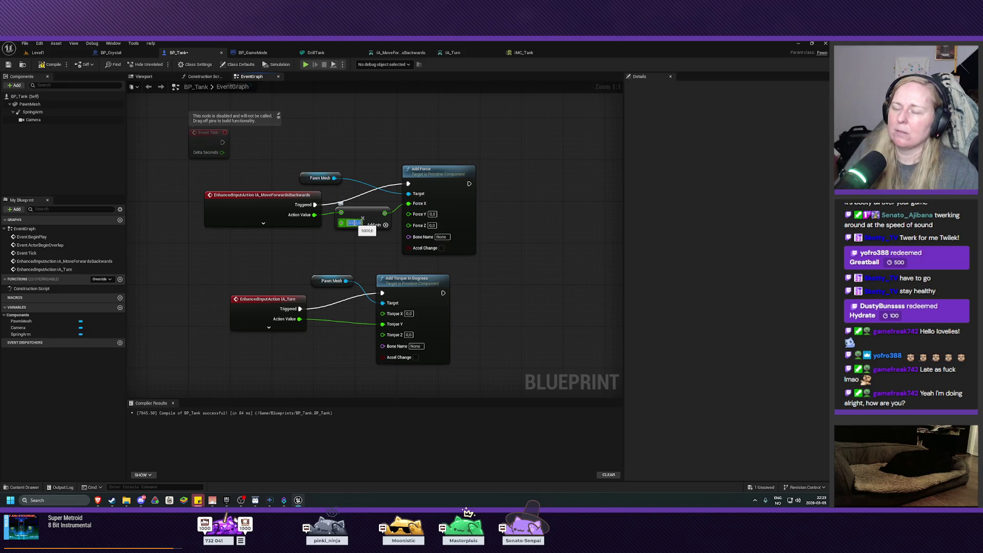
{"action": "key", "text": "ctrl+s"}
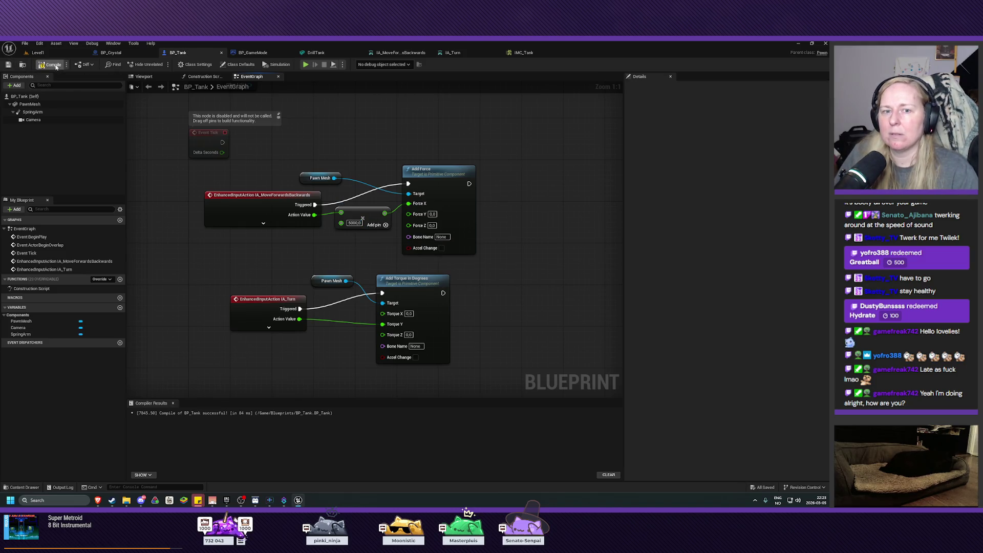
Step: Compile BP_Tank and start a play session in Level1
{"action": "left_click", "coordinate": [53, 65]}
{"action": "left_click", "coordinate": [37, 52]}
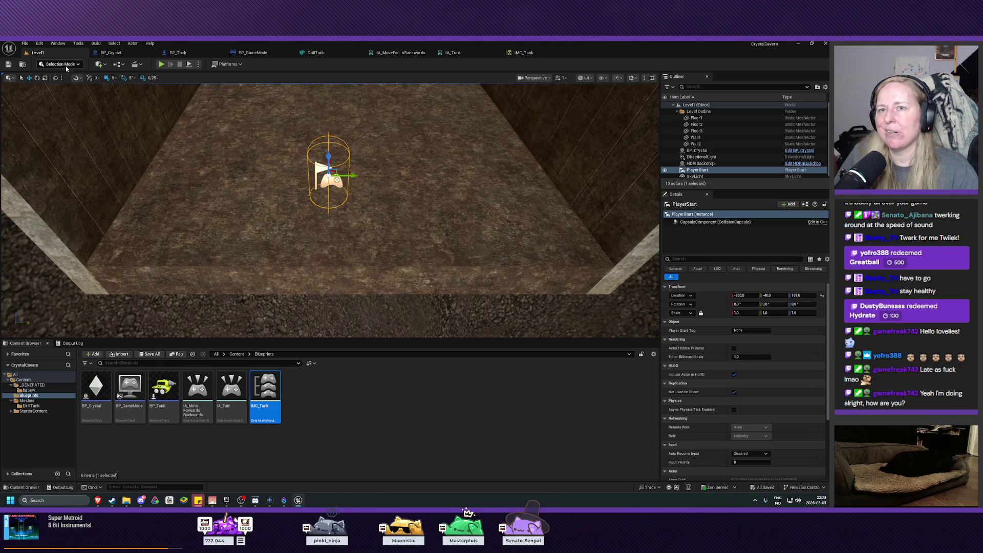
{"action": "left_click", "coordinate": [161, 64]}
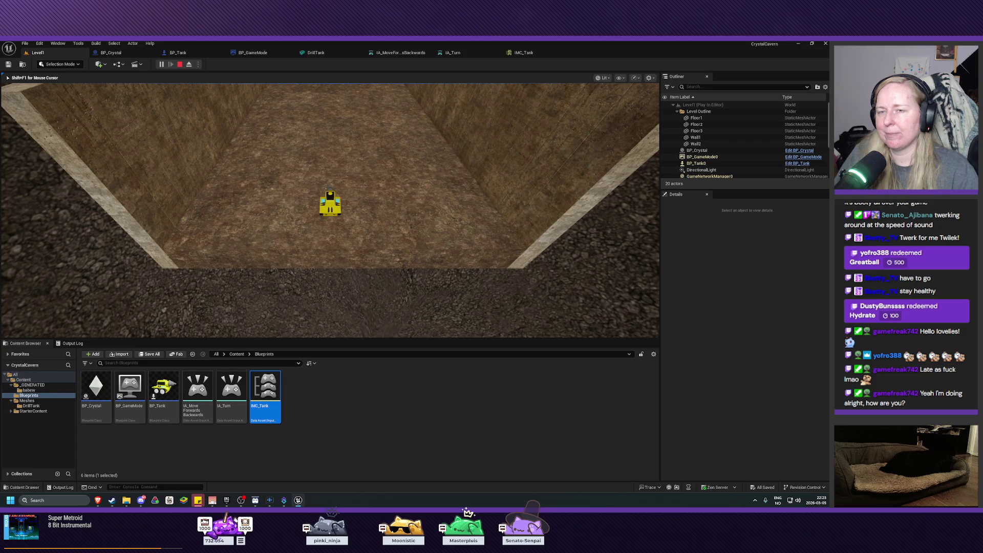
Step: Stop the play session and tidy the torque and Pawn Mesh nodes in BP_Tank
{"action": "key", "text": "Escape"}
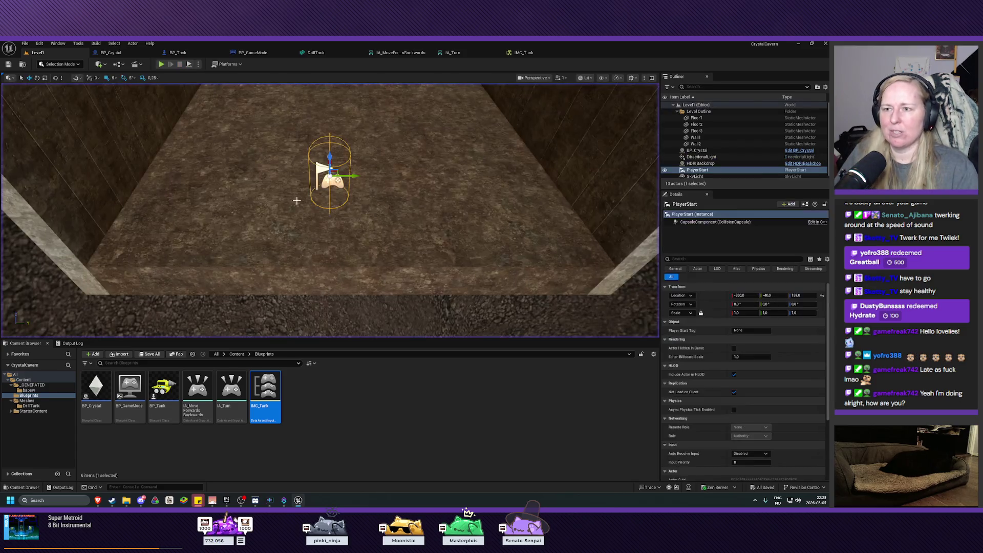
{"action": "left_click", "coordinate": [180, 53]}
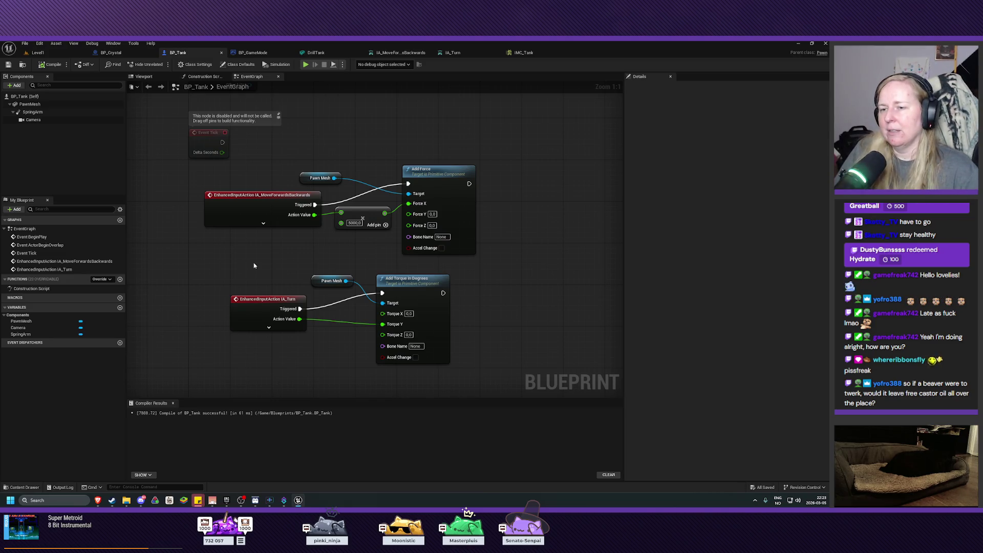
{"action": "left_click_drag", "start_coordinate": [413, 283], "coordinate": [438, 284]}
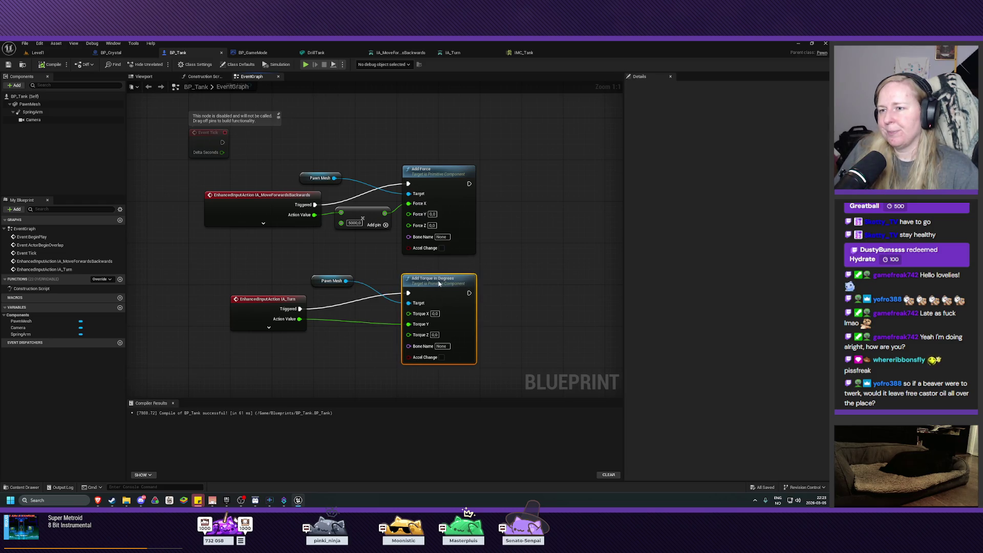
{"action": "left_click", "coordinate": [326, 283]}
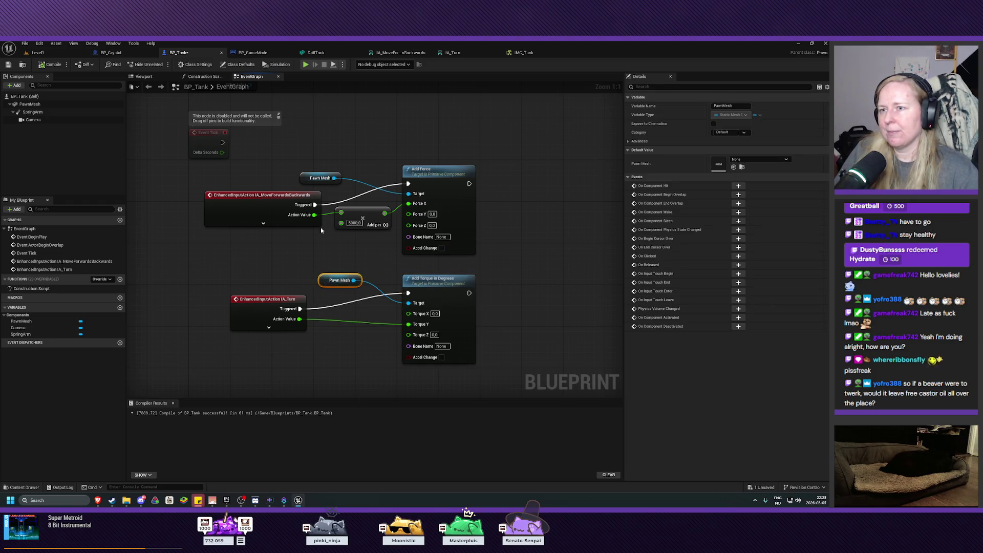
{"action": "left_click", "coordinate": [319, 179]}
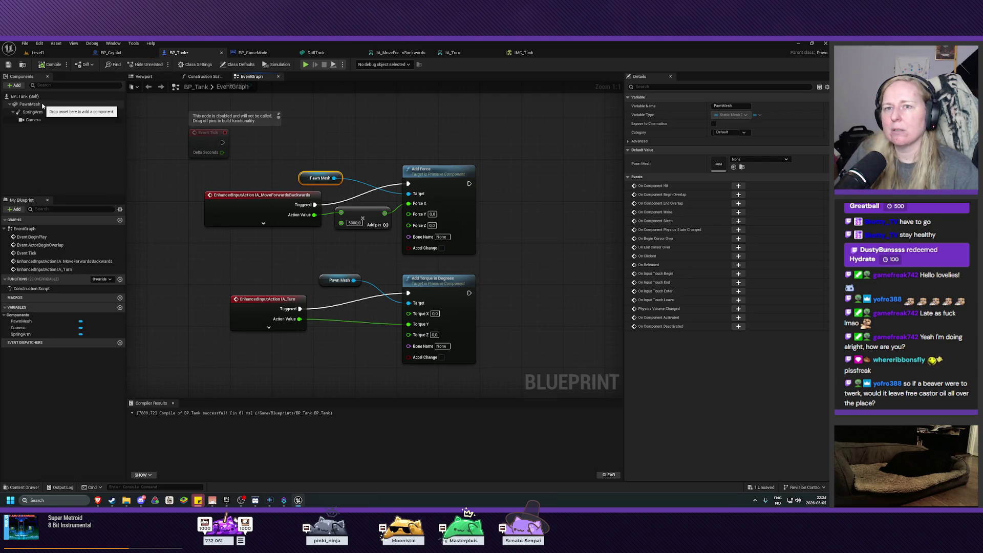
Step: Raise the forward Multiply value to 10000 and save the blueprint
{"action": "left_click", "coordinate": [8, 65]}
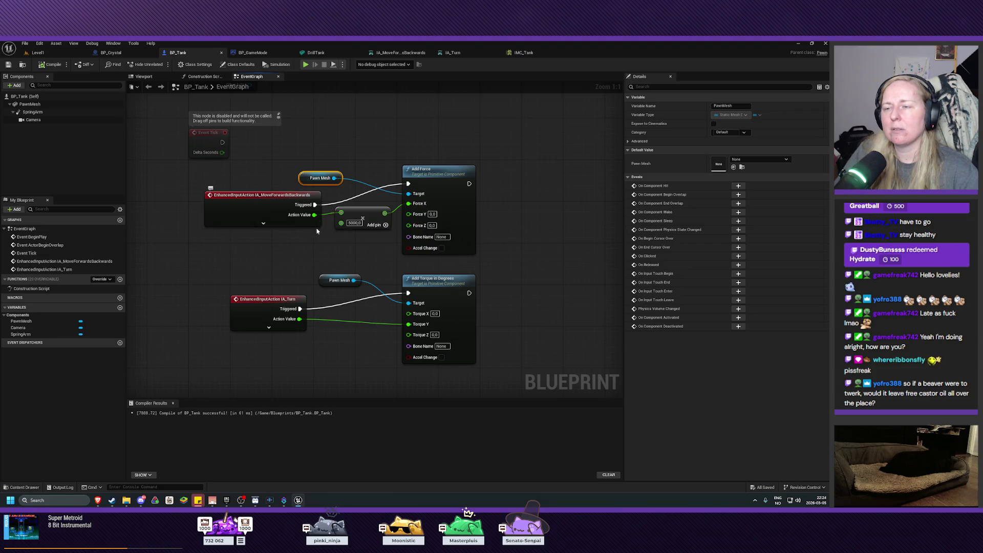
{"action": "left_click", "coordinate": [354, 223]}
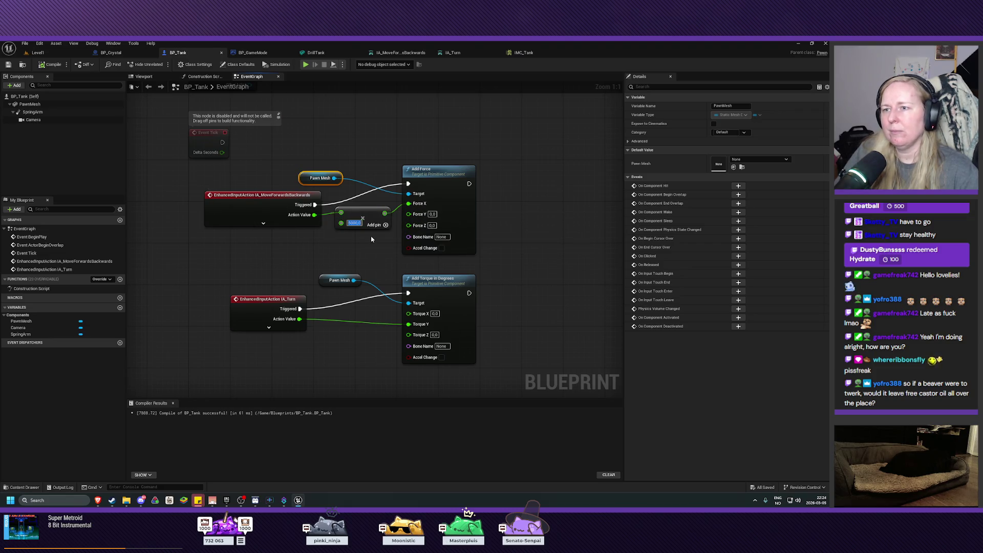
{"action": "type", "text": "10000"}
{"action": "key", "text": "Return"}
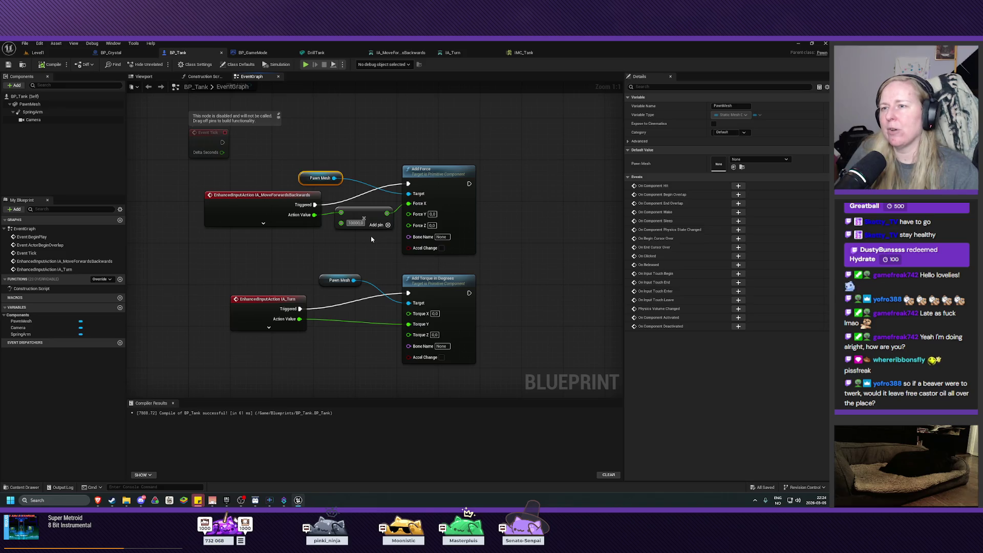
{"action": "key", "text": "ctrl+s"}
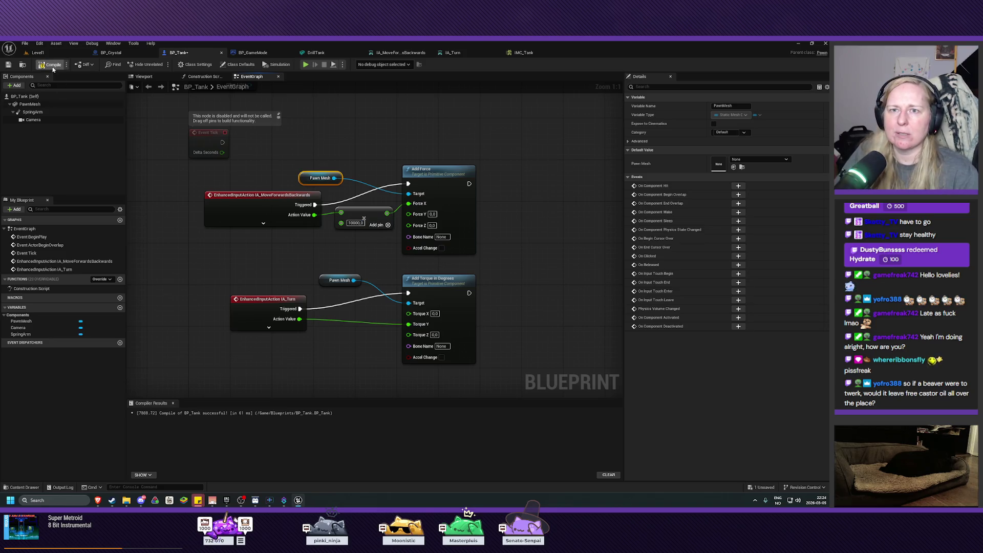
Step: Play-test the tank in Level1, stop, and return to the BP_Tank graph
{"action": "left_click", "coordinate": [65, 55]}
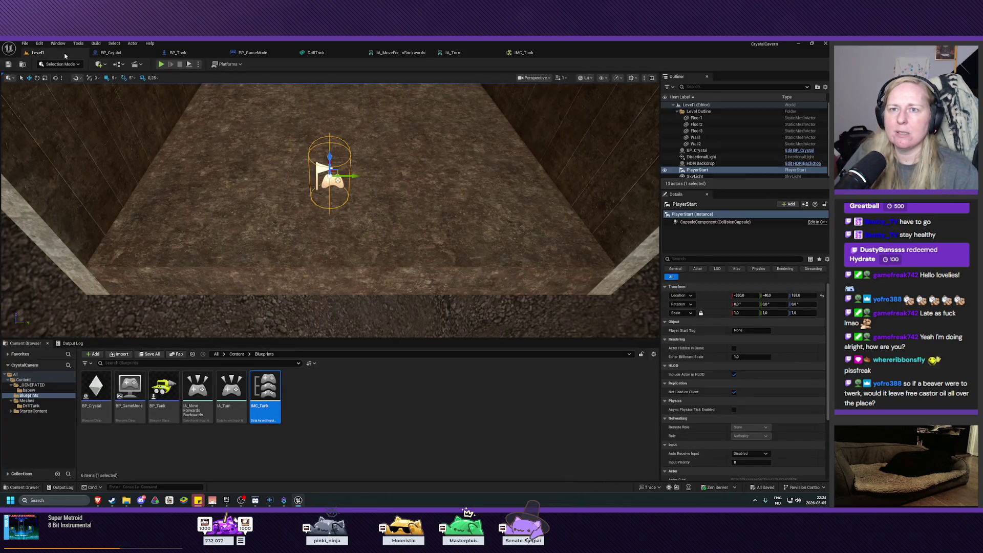
{"action": "left_click", "coordinate": [160, 64]}
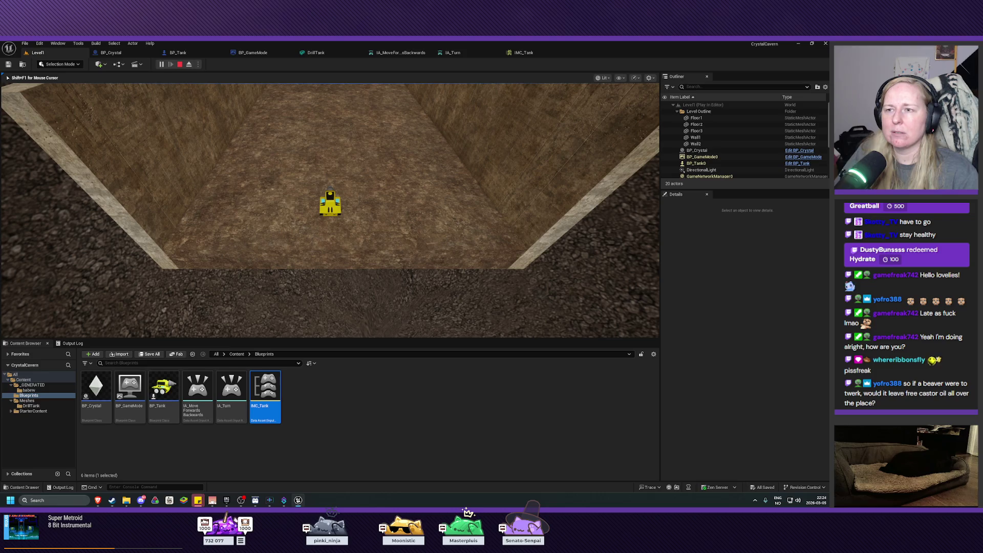
{"action": "key", "text": "shift+F1"}
{"action": "left_click", "coordinate": [180, 64]}
{"action": "left_click", "coordinate": [177, 52]}
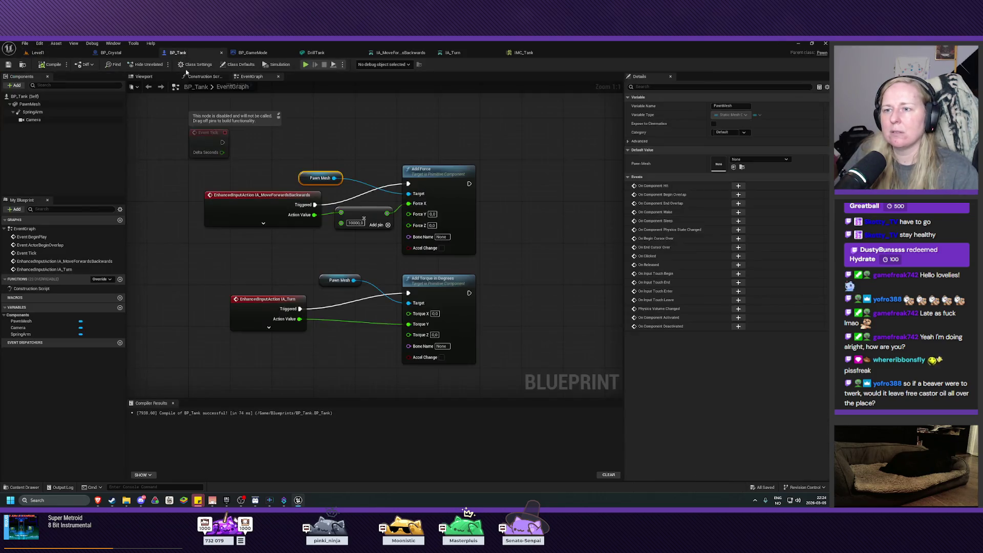
Step: Add a Print String after Add Force that logs the movement Action Value
{"action": "scroll", "coordinate": [226, 235], "scroll_direction": "up", "scroll_amount": 3}
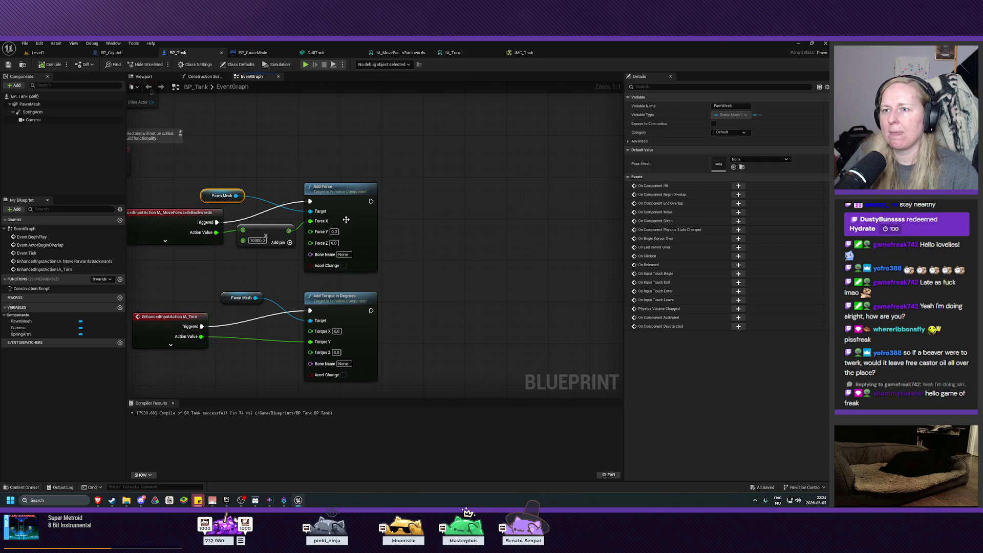
{"action": "left_click_drag", "start_coordinate": [371, 201], "coordinate": [448, 204]}
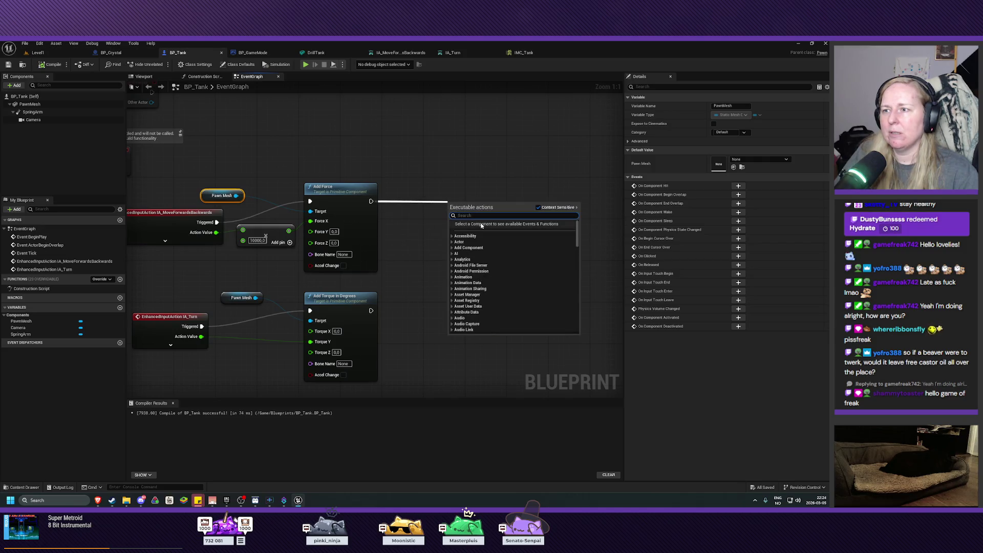
{"action": "type", "text": "print"}
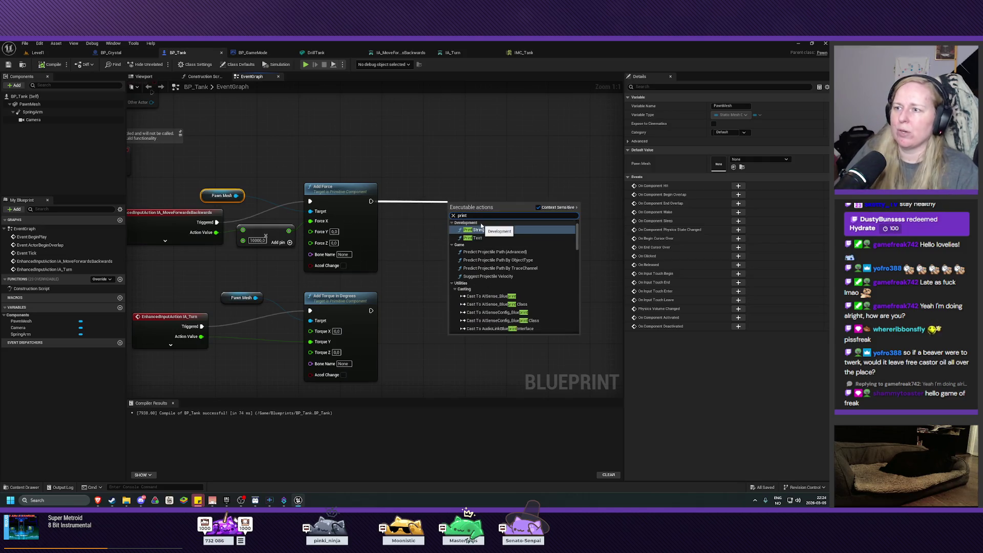
{"action": "left_click", "coordinate": [483, 230]}
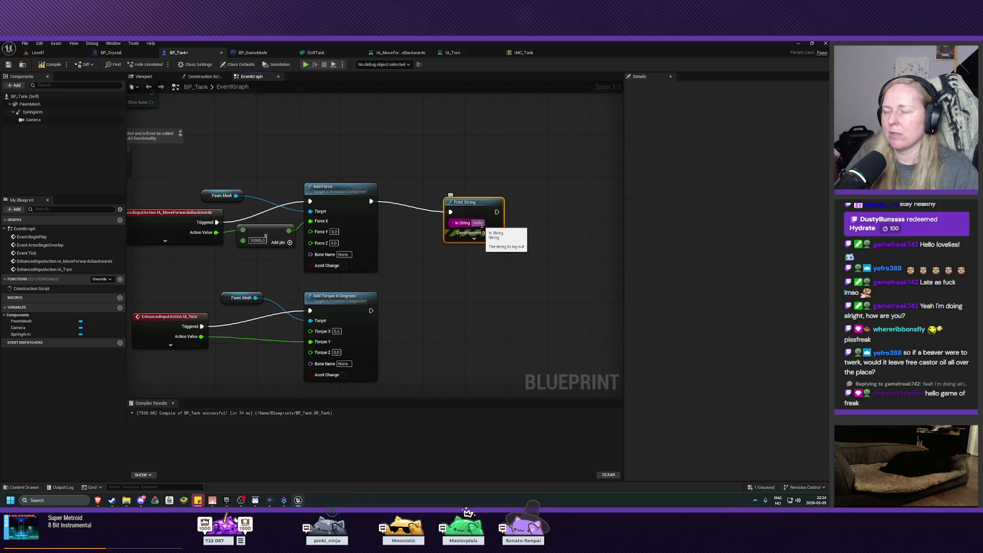
{"action": "mouse_move", "coordinate": [216, 233]}
{"action": "left_mouse_down"}
{"action": "mouse_move", "coordinate": [464, 225]}
{"action": "mouse_move", "coordinate": [451, 222]}
{"action": "left_mouse_up"}
{"action": "left_click_drag", "start_coordinate": [360, 215], "coordinate": [413, 235]}
Step: Compile, play-test in Level1, then open the IA_MoveForwardsBackwards input action
{"action": "left_click", "coordinate": [10, 65]}
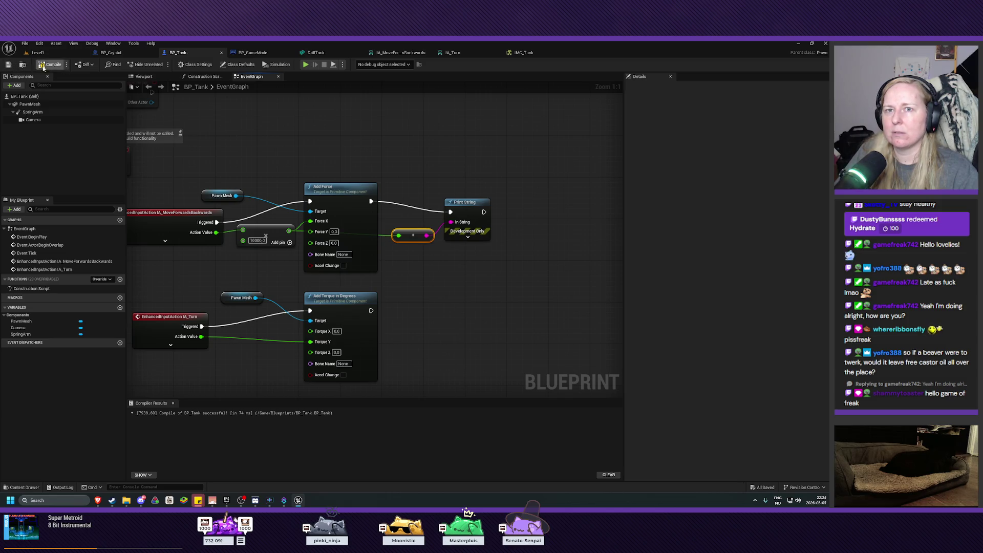
{"action": "left_click", "coordinate": [38, 52]}
{"action": "left_click", "coordinate": [160, 64]}
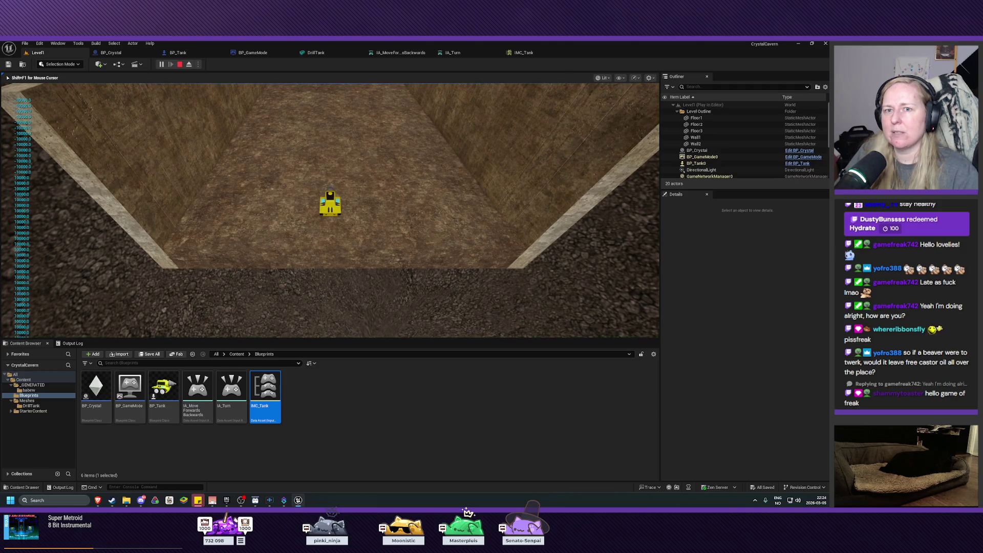
{"action": "key", "text": "Escape"}
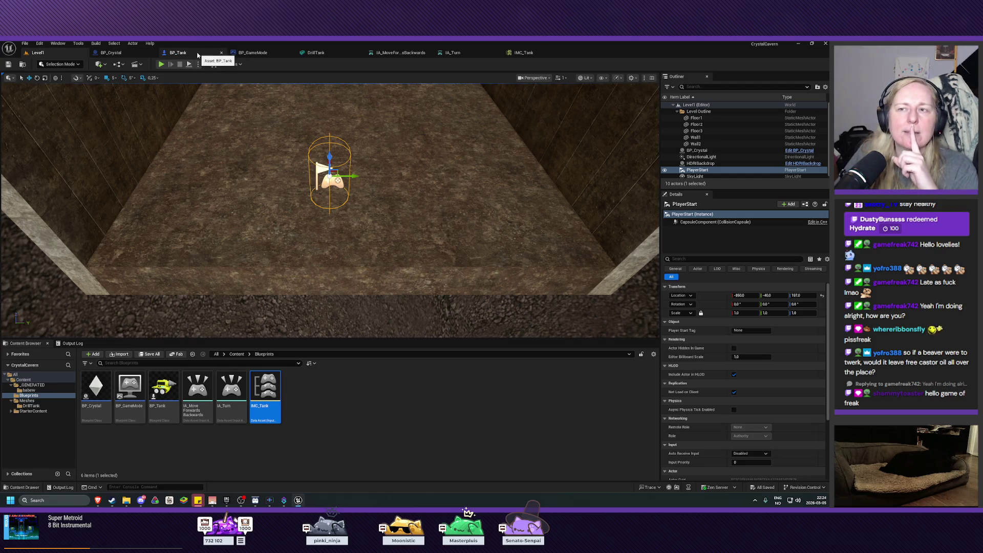
{"action": "double_click", "coordinate": [198, 389]}
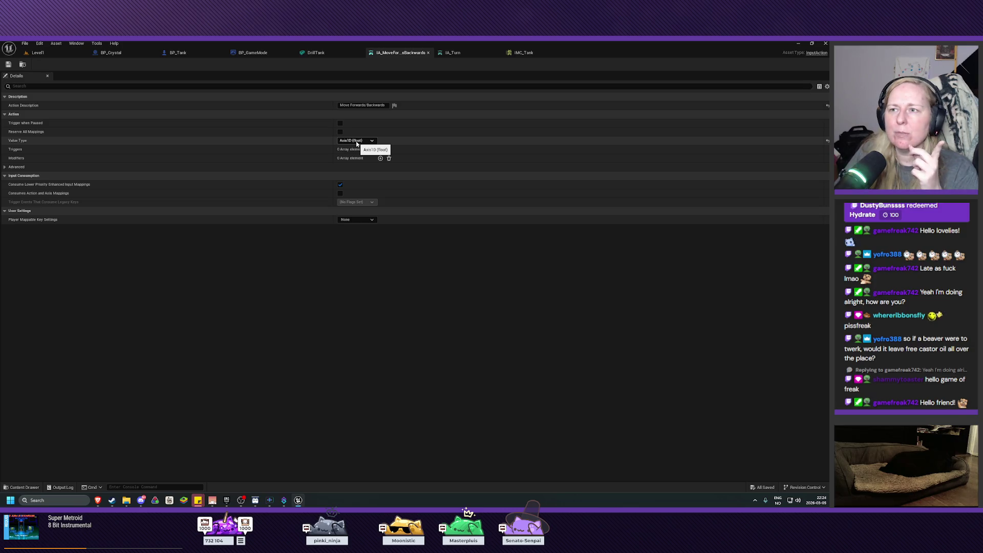
Step: Inspect the IMC_Tank mappings and the IA_Turn and IA_MoveForwardsBackwards actions, then return to BP_Tank
{"action": "left_click", "coordinate": [47, 56]}
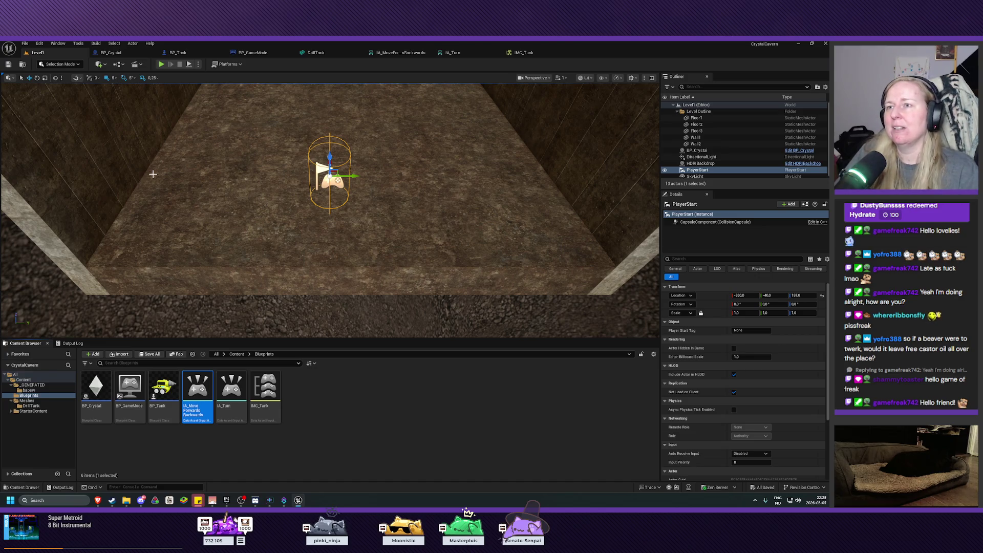
{"action": "left_click", "coordinate": [525, 53]}
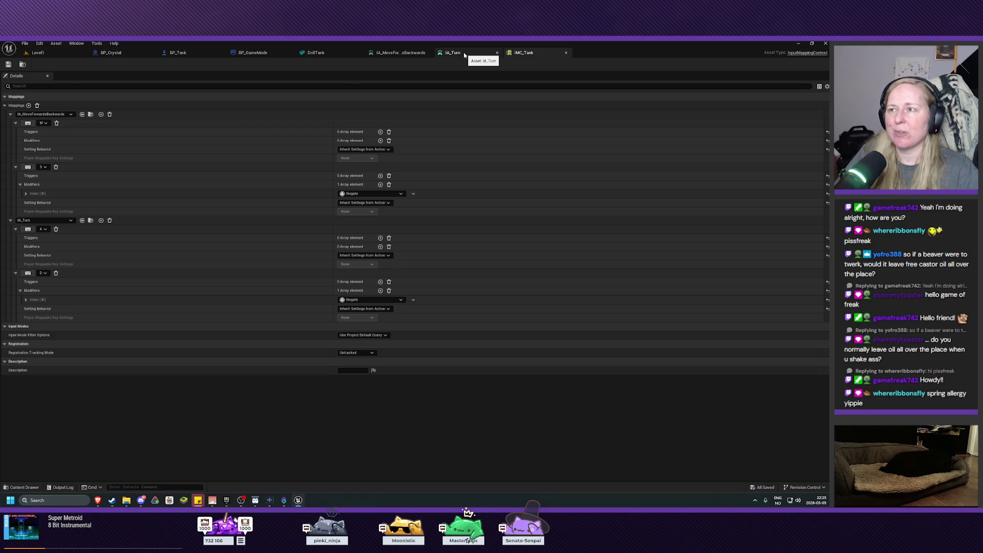
{"action": "left_click", "coordinate": [463, 53]}
{"action": "left_click", "coordinate": [385, 54]}
{"action": "left_click", "coordinate": [441, 53]}
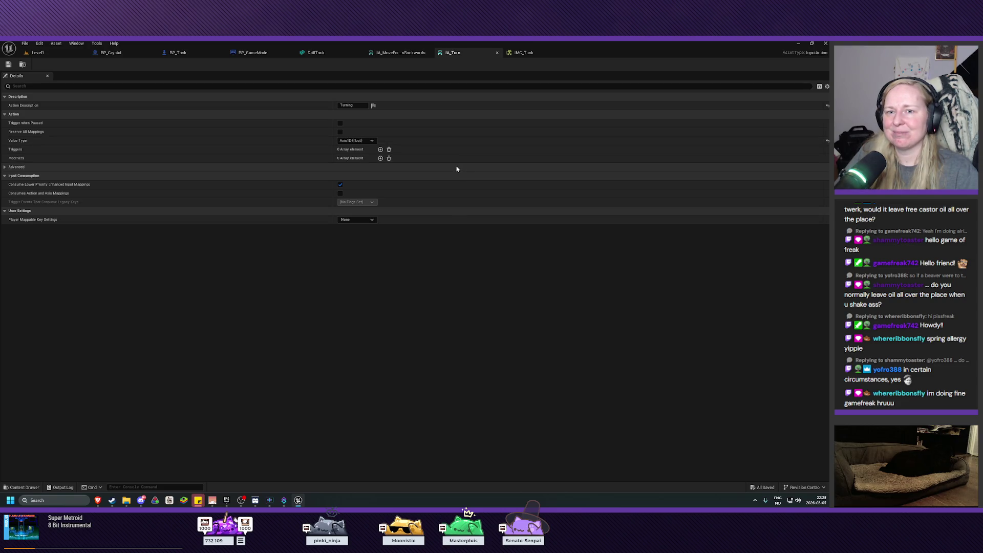
{"action": "left_click", "coordinate": [522, 53]}
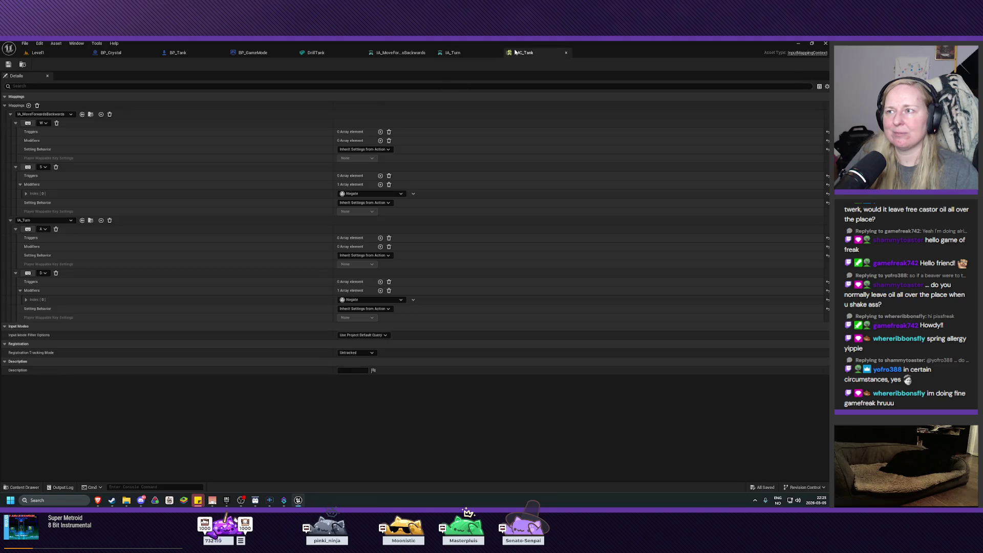
{"action": "left_click", "coordinate": [319, 52]}
{"action": "left_click", "coordinate": [178, 52]}
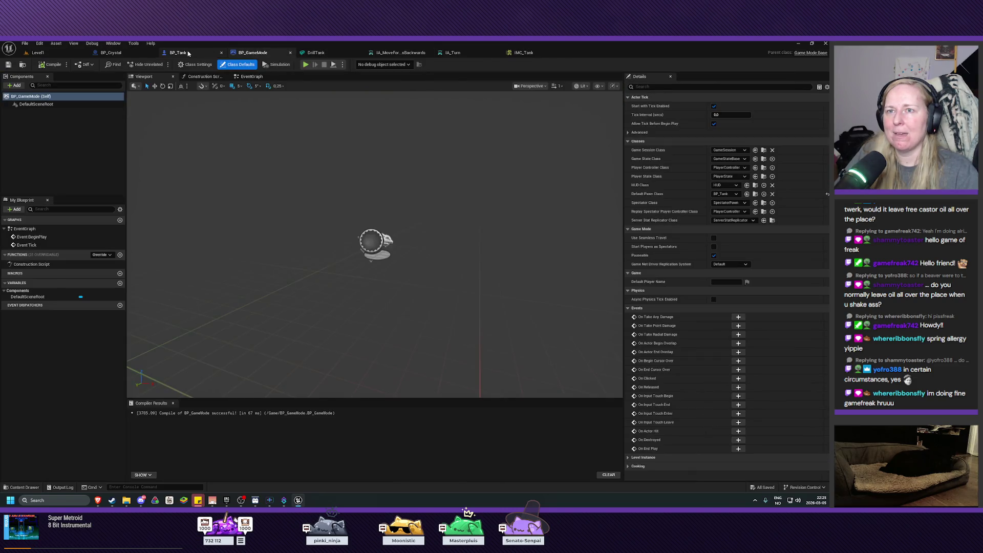
Step: Route IA_Turn's Action Value through a Multiply by 500 into Torque Z
{"action": "left_click_drag", "start_coordinate": [450, 306], "coordinate": [516, 290]}
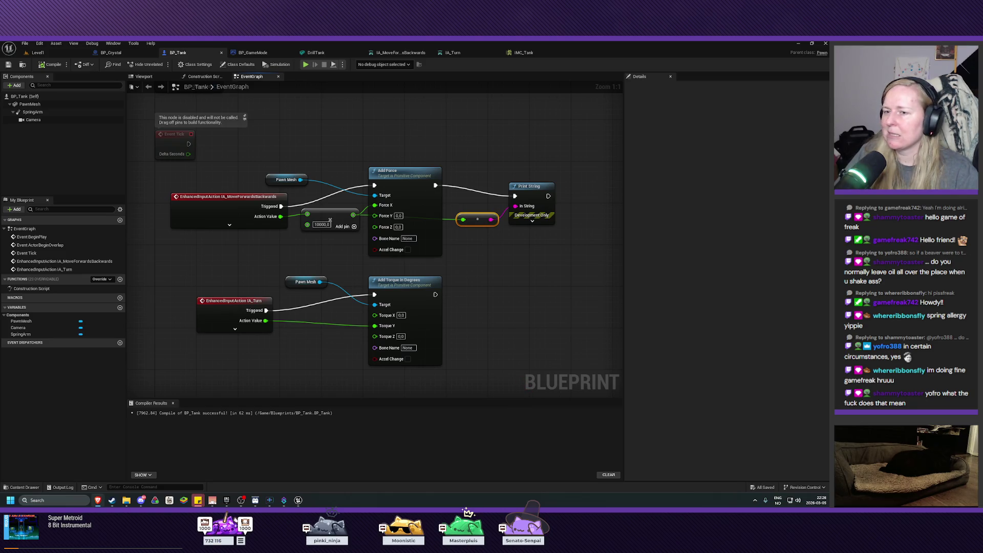
{"action": "left_click", "coordinate": [329, 220]}
{"action": "right_click", "coordinate": [301, 349]}
{"action": "type", "text": "mult"}
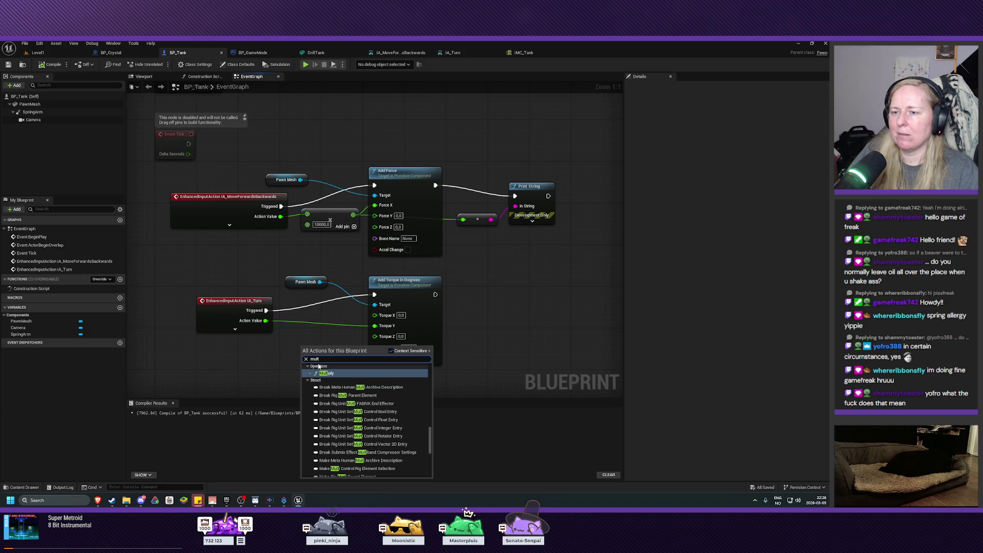
{"action": "key", "text": "Return"}
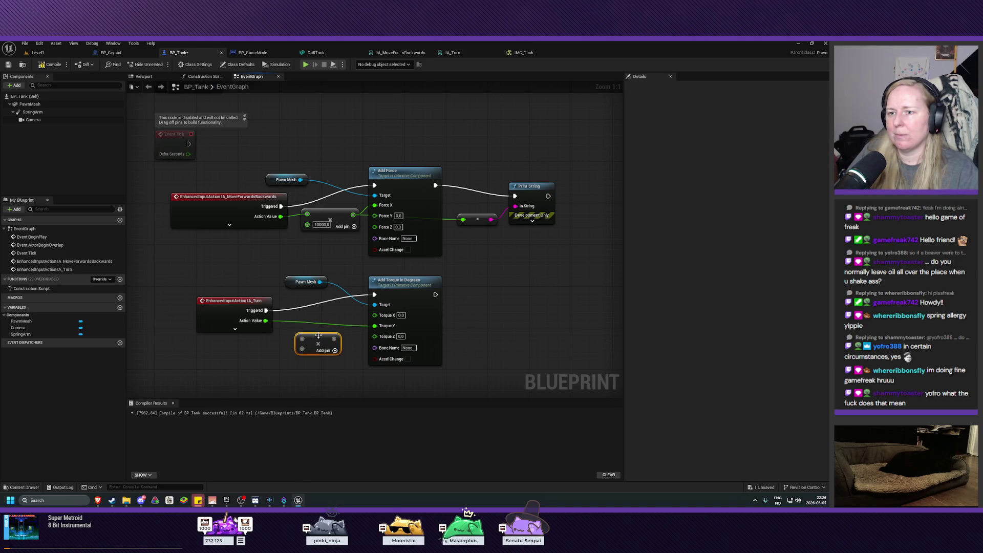
{"action": "left_click", "coordinate": [265, 321], "text": "alt"}
{"action": "mouse_move", "coordinate": [266, 320]}
{"action": "left_mouse_down"}
{"action": "mouse_move", "coordinate": [302, 339]}
{"action": "mouse_move", "coordinate": [374, 337]}
{"action": "left_mouse_up"}
{"action": "left_click", "coordinate": [310, 349]}
{"action": "type", "text": "500"}
{"action": "key", "text": "Return"}
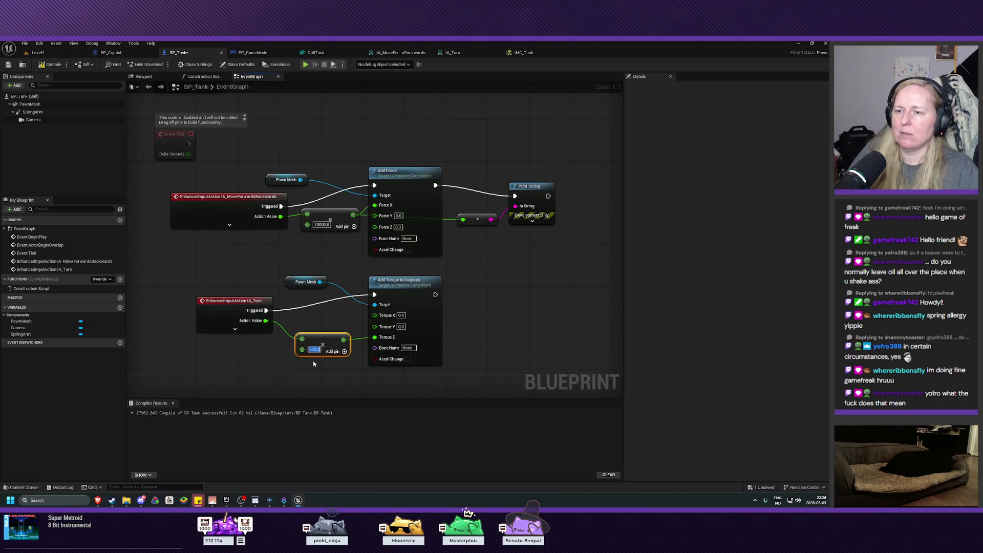
Step: Compile and play-test the turning in Level1, then return to BP_Tank
{"action": "left_click", "coordinate": [51, 67]}
{"action": "left_click", "coordinate": [44, 53]}
{"action": "left_click", "coordinate": [160, 64]}
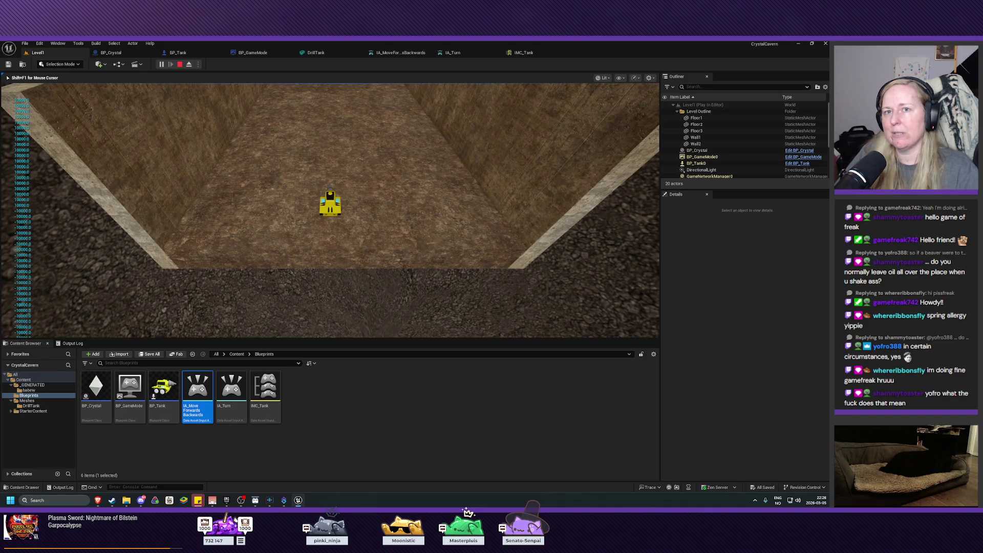
{"action": "key", "text": "Escape"}
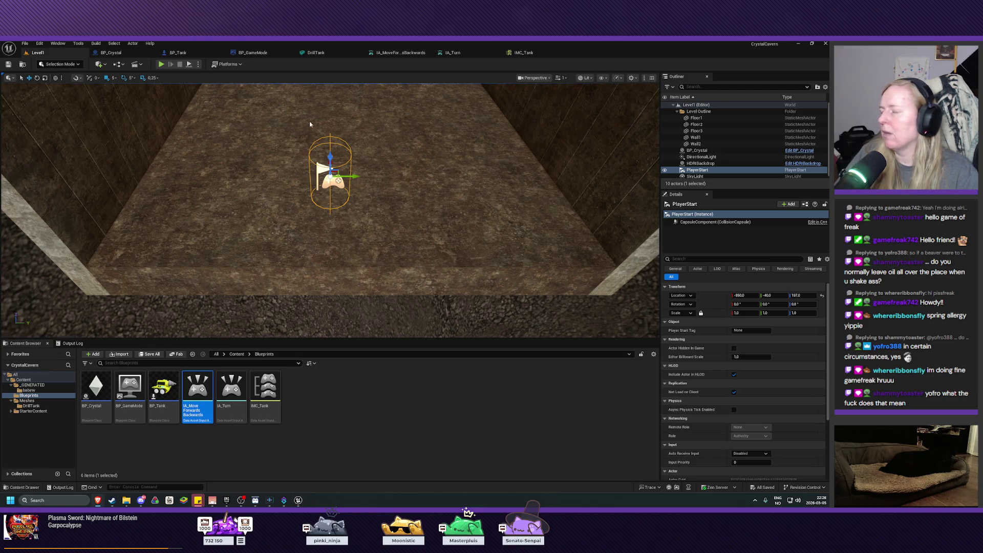
{"action": "left_click", "coordinate": [178, 52]}
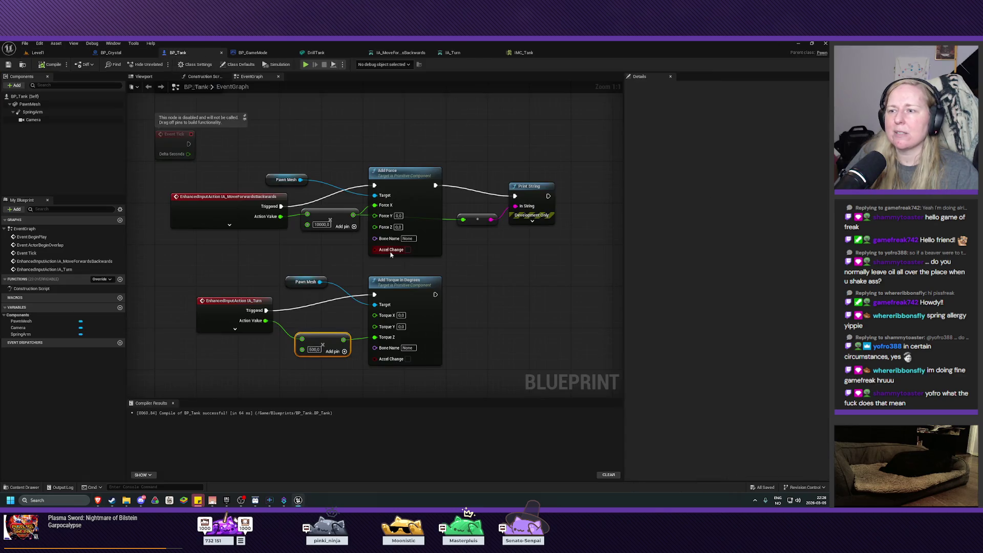
Step: Enable Accel Change on the torque node and set the forward multiplier to 1000
{"action": "left_click", "coordinate": [408, 359]}
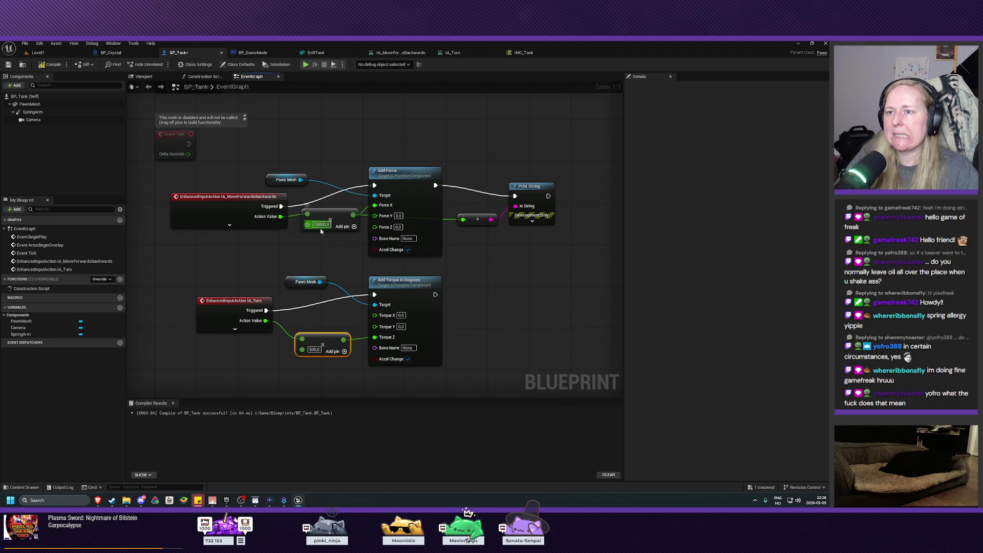
{"action": "type", "text": "1000"}
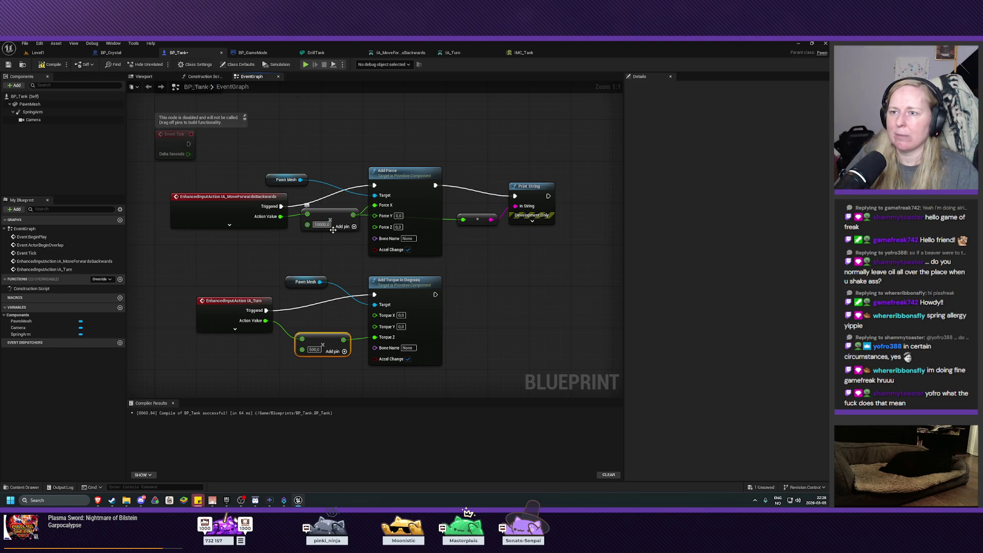
{"action": "key", "text": "Return"}
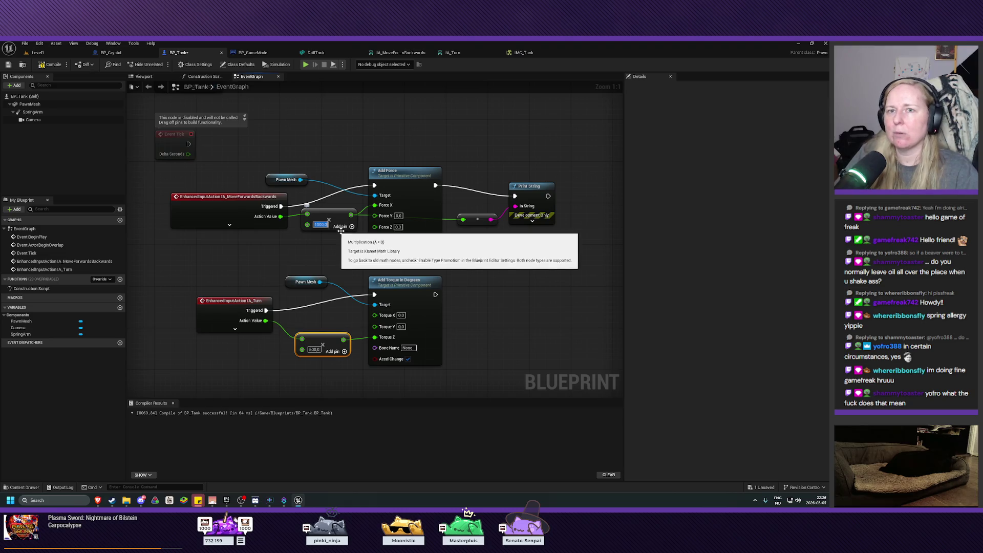
Step: Compile and play-test turning with the A key, then return to the BP_Tank graph
{"action": "left_click", "coordinate": [8, 64]}
{"action": "key", "text": "alt+p"}
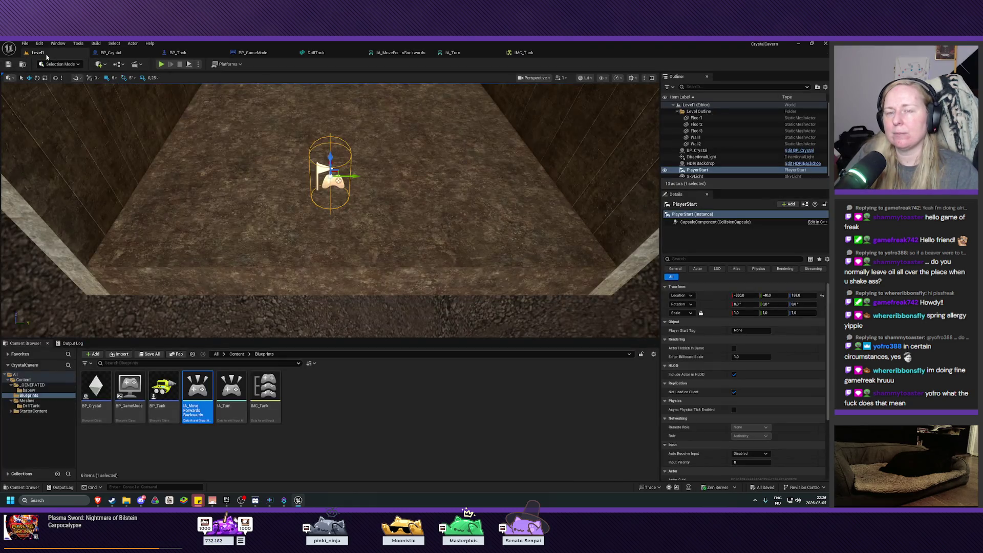
{"action": "key", "text": "a"}
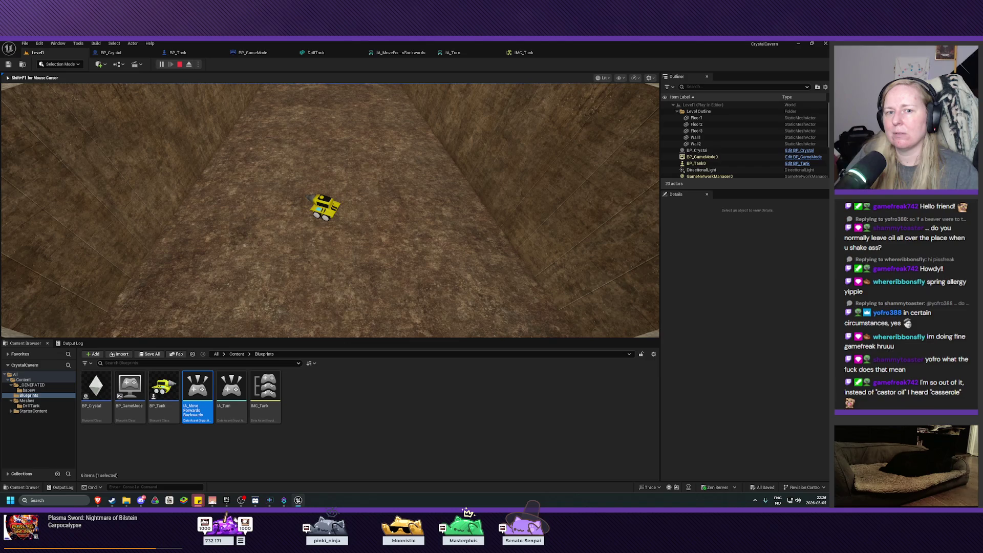
{"action": "key", "text": "Escape"}
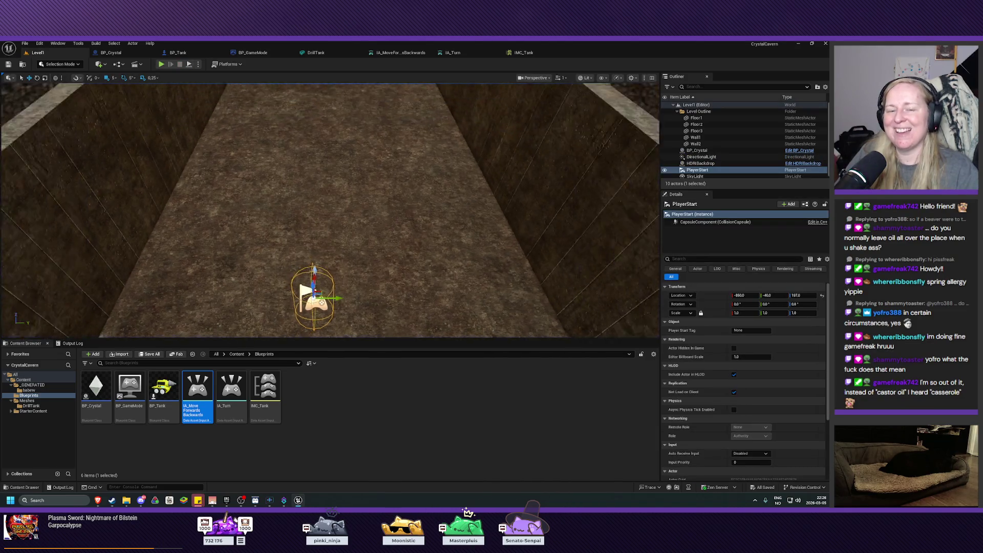
{"action": "left_click", "coordinate": [179, 53]}
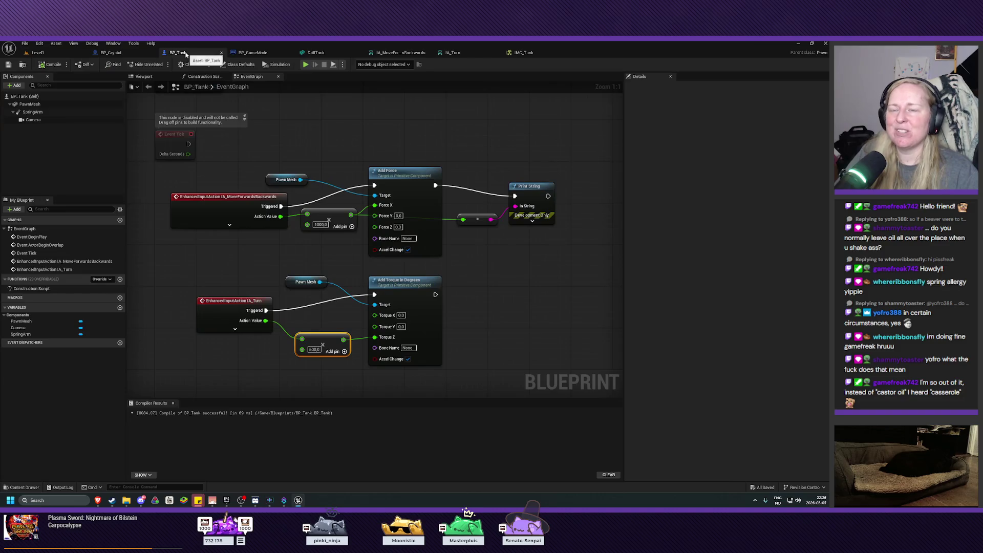
Step: Delete the Print String and float-to-string conversion nodes, then shift Add Force further right
{"action": "mouse_move", "coordinate": [542, 175]}
{"action": "left_mouse_down"}
{"action": "mouse_move", "coordinate": [484, 247]}
{"action": "mouse_move", "coordinate": [512, 227]}
{"action": "left_mouse_up"}
{"action": "key", "text": "Delete"}
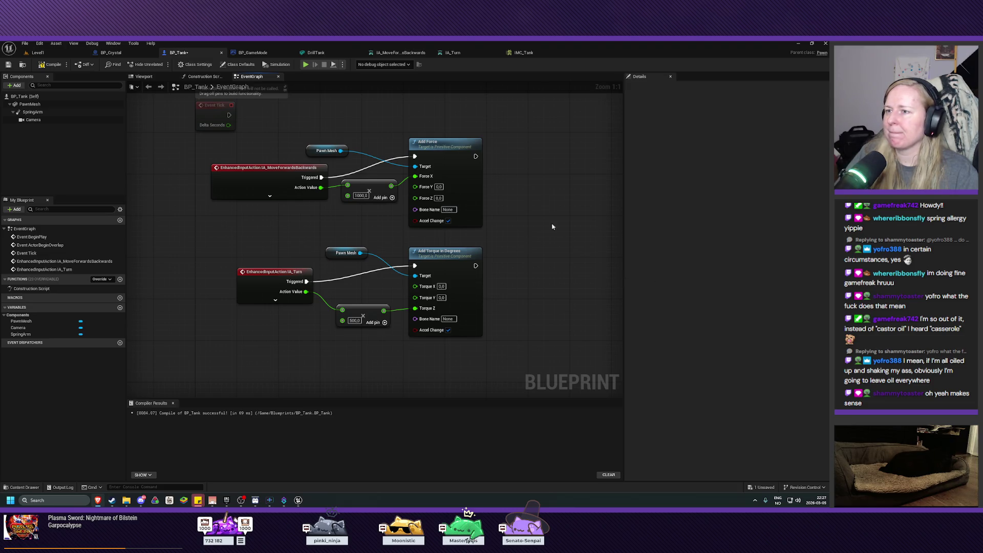
{"action": "left_click_drag", "start_coordinate": [555, 226], "coordinate": [490, 314]}
{"action": "left_click_drag", "start_coordinate": [376, 240], "coordinate": [497, 233]}
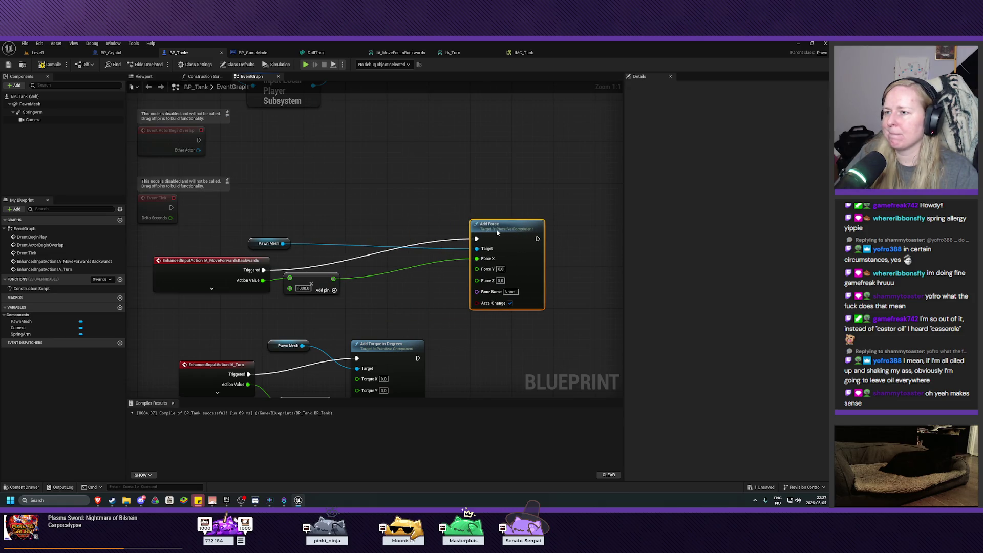
Step: Break the forward-value wire into Force X and recombine Add Force's Force pins into one vector
{"action": "left_click_drag", "start_coordinate": [504, 233], "coordinate": [526, 241]}
{"action": "left_click", "coordinate": [417, 285]}
{"action": "left_click", "coordinate": [411, 274], "text": "alt"}
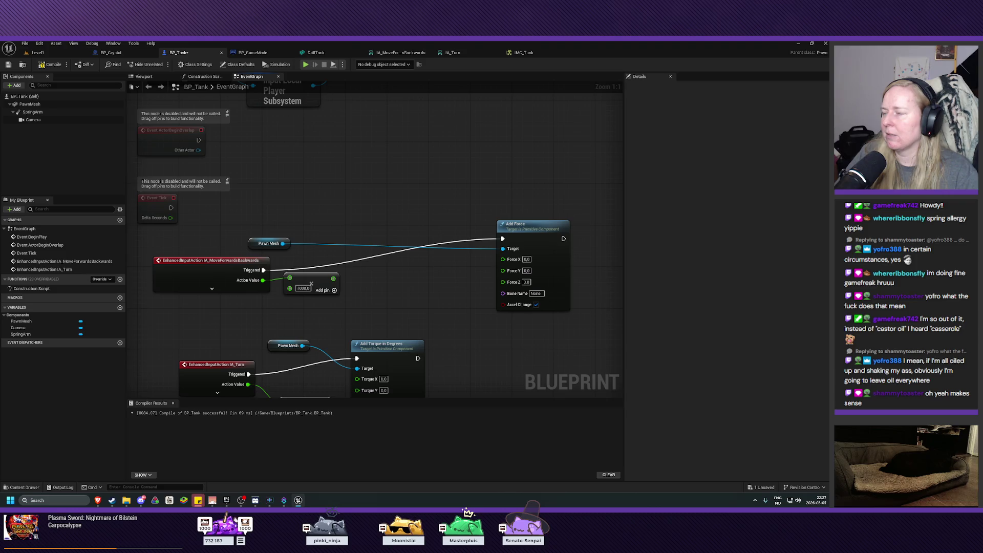
{"action": "right_click", "coordinate": [539, 271]}
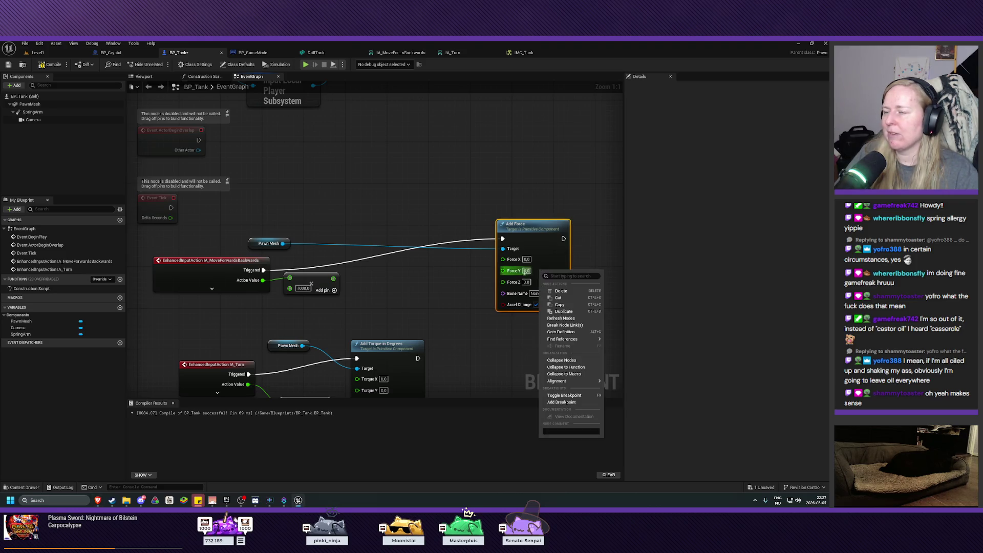
{"action": "right_click", "coordinate": [511, 270]}
{"action": "left_click", "coordinate": [531, 296]}
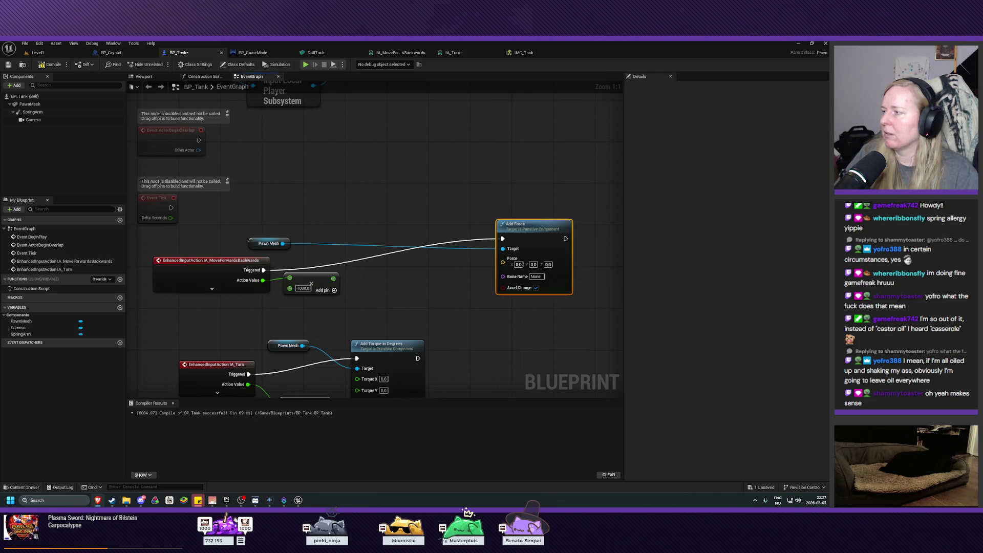
Step: Place a Transform Direction node and wire its Return Value into Add Force's Force pin
{"action": "right_click", "coordinate": [369, 282]}
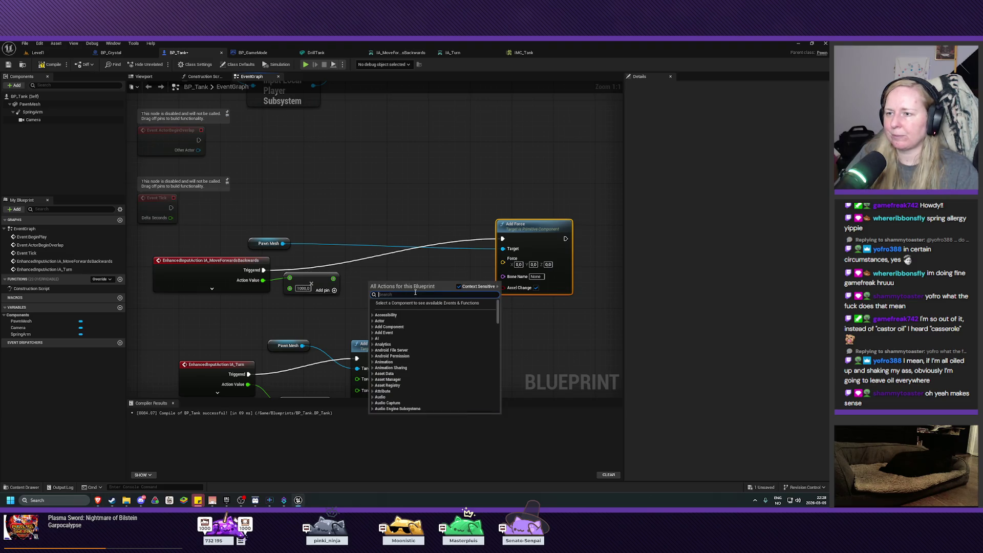
{"action": "type", "text": "transfor"}
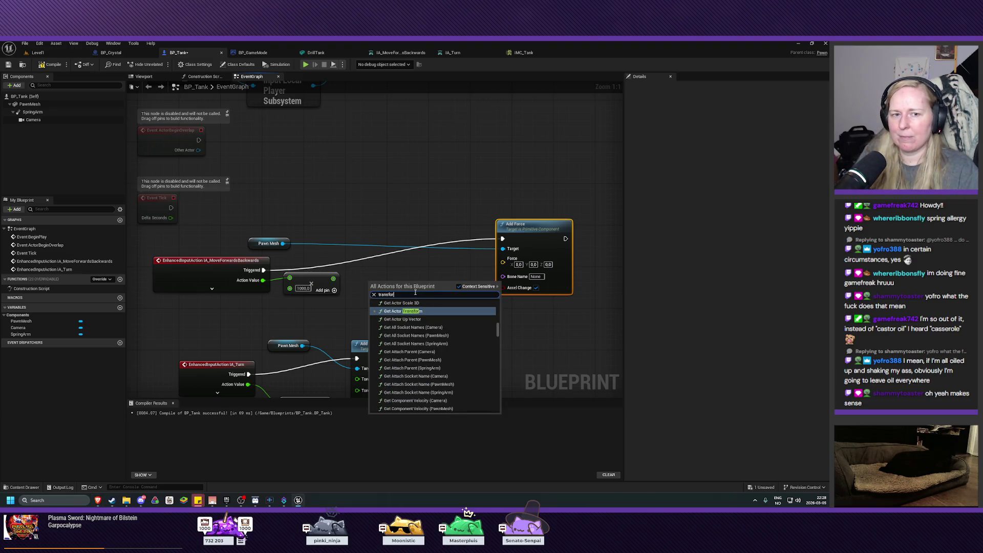
{"action": "type", "text": "m dire"}
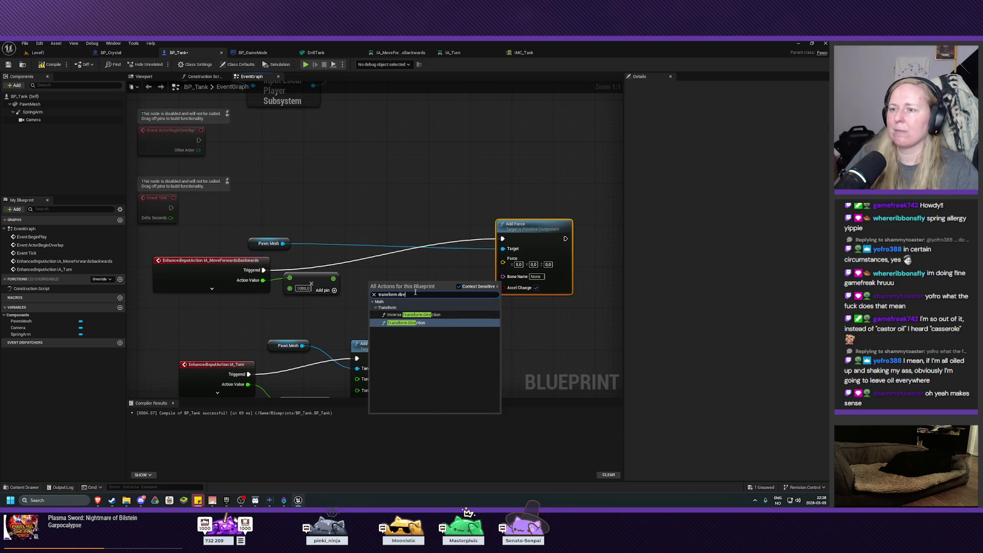
{"action": "left_click", "coordinate": [406, 323]}
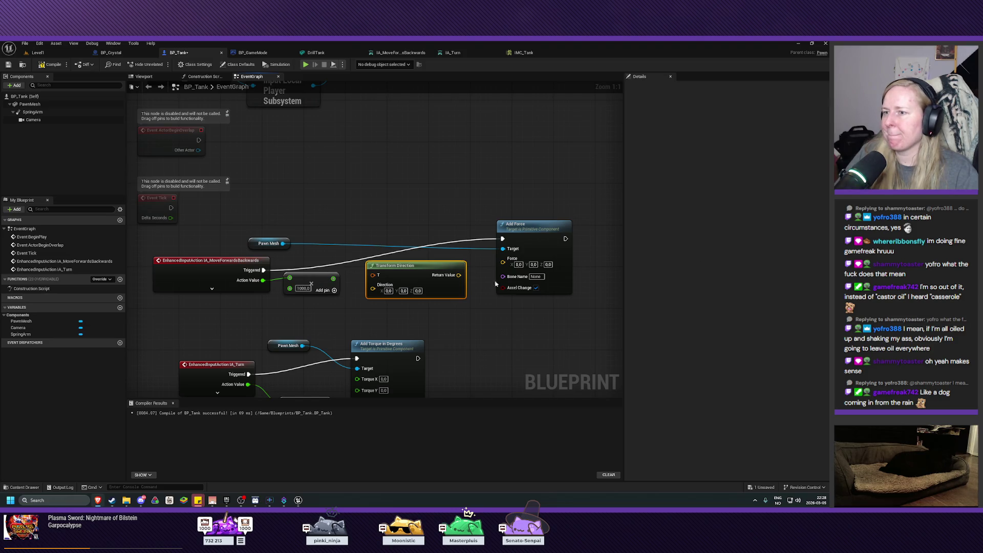
{"action": "mouse_move", "coordinate": [459, 275]}
{"action": "left_mouse_down"}
{"action": "mouse_move", "coordinate": [492, 276]}
{"action": "mouse_move", "coordinate": [503, 262]}
{"action": "left_mouse_up"}
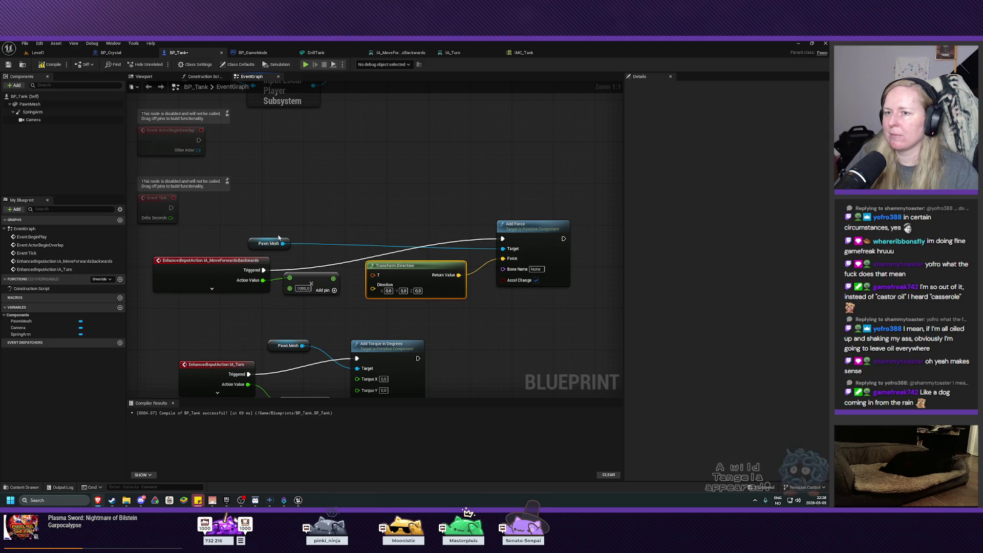
{"action": "left_click_drag", "start_coordinate": [283, 243], "coordinate": [313, 248]}
Step: Add a Get World Transform node from Pawn Mesh and wire it into Transform Direction's T
{"action": "type", "text": "get w"}
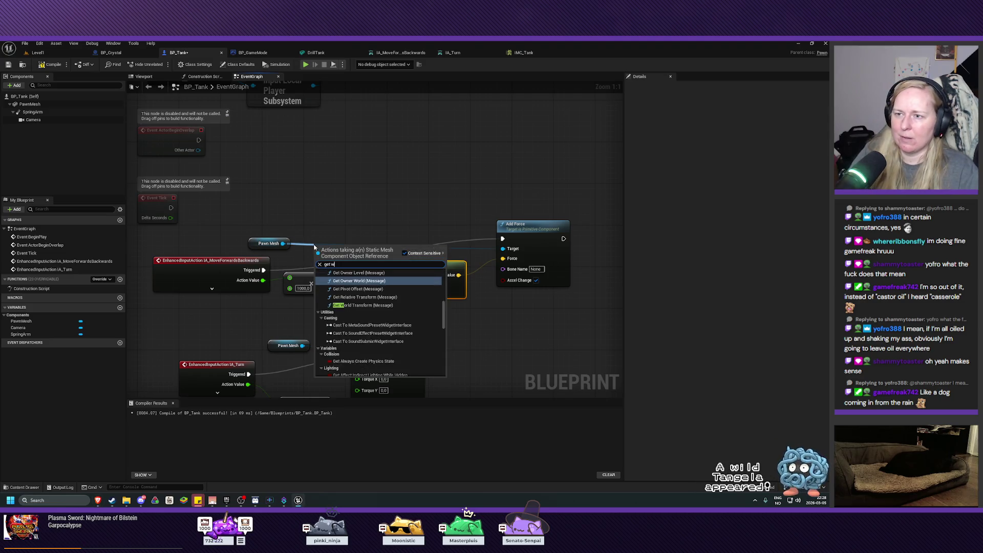
{"action": "type", "text": "orld transf"}
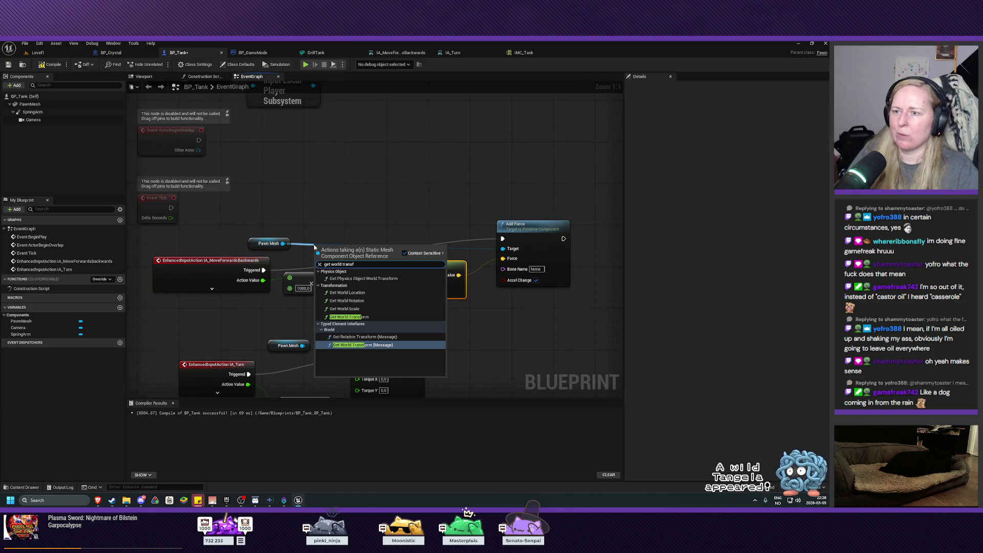
{"action": "left_click", "coordinate": [349, 317]}
{"action": "mouse_move", "coordinate": [340, 245]}
{"action": "left_mouse_down"}
{"action": "mouse_move", "coordinate": [346, 219]}
{"action": "mouse_move", "coordinate": [326, 208]}
{"action": "left_mouse_up"}
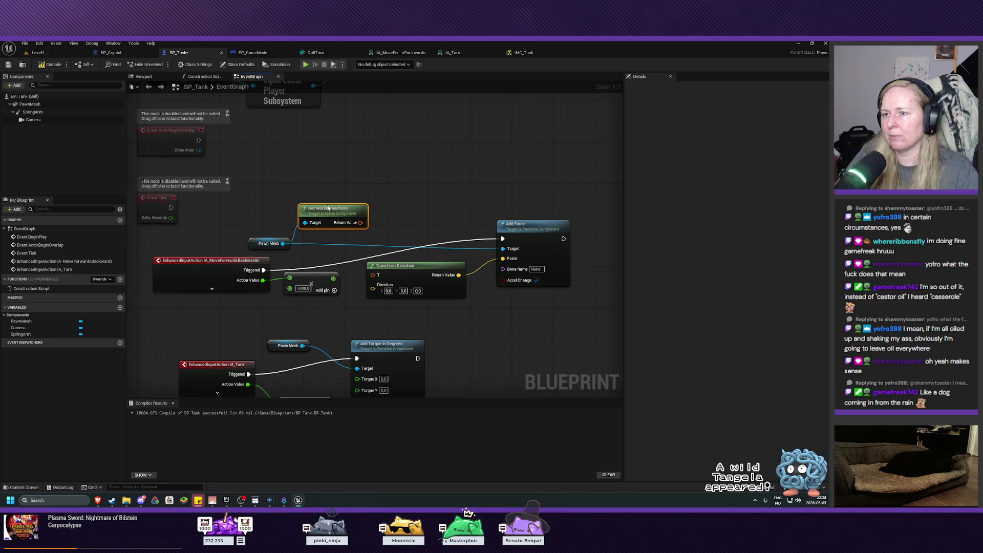
{"action": "left_click_drag", "start_coordinate": [414, 272], "coordinate": [428, 270]}
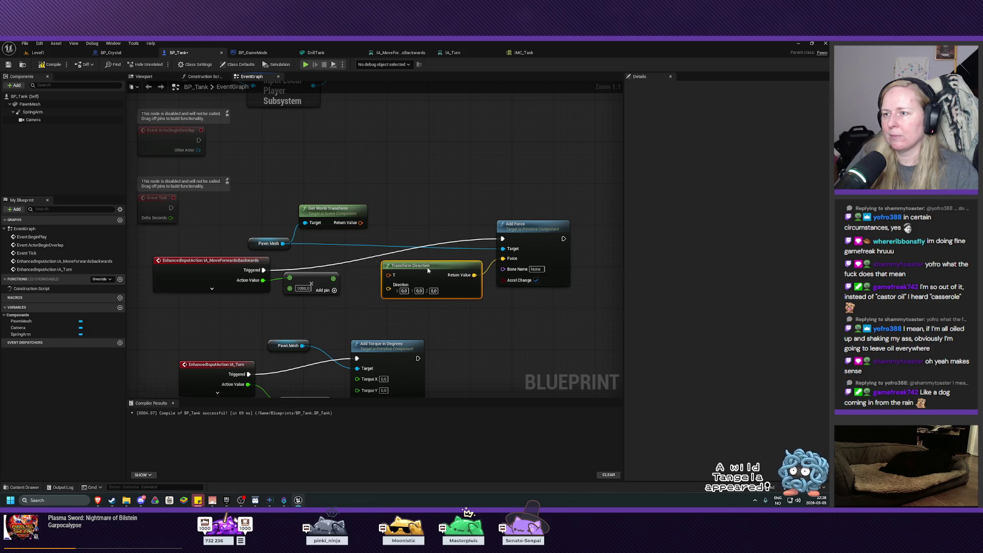
{"action": "left_click_drag", "start_coordinate": [360, 222], "coordinate": [388, 275]}
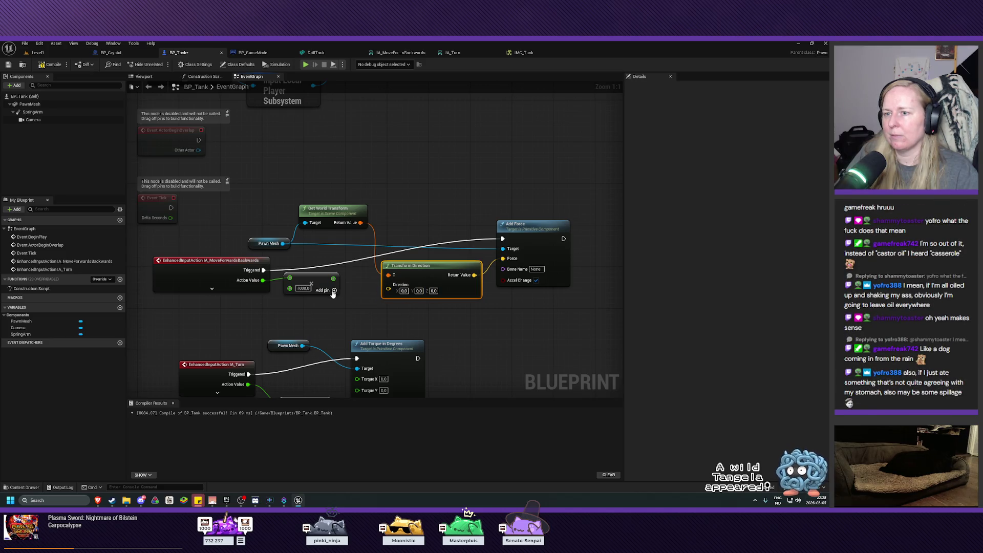
Step: Split the Direction pin, feed the 1000-scaled move input into Direction X, and save BP_Tank
{"action": "mouse_move", "coordinate": [333, 278]}
{"action": "left_mouse_down"}
{"action": "mouse_move", "coordinate": [388, 288]}
{"action": "mouse_move", "coordinate": [366, 302]}
{"action": "mouse_move", "coordinate": [368, 313]}
{"action": "left_mouse_up"}
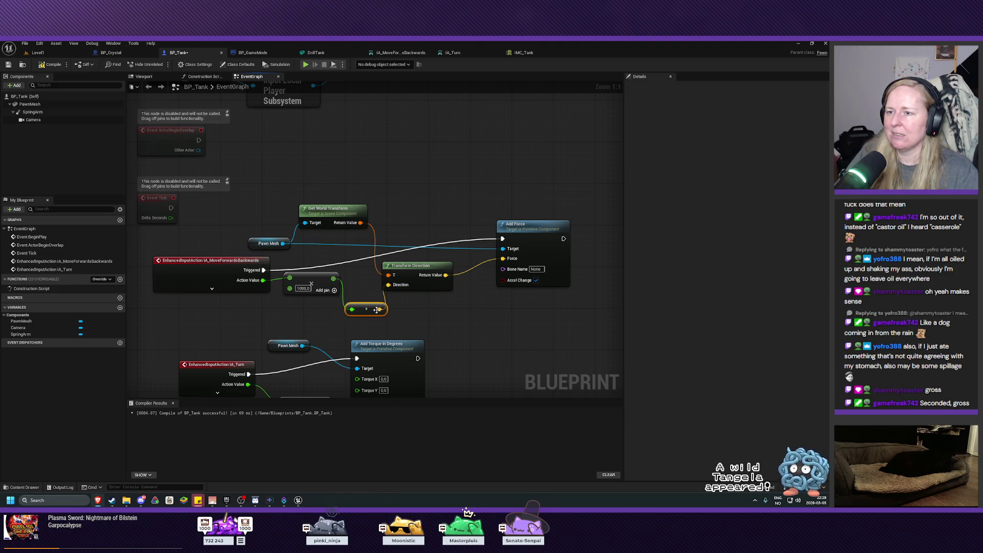
{"action": "key", "text": "Delete"}
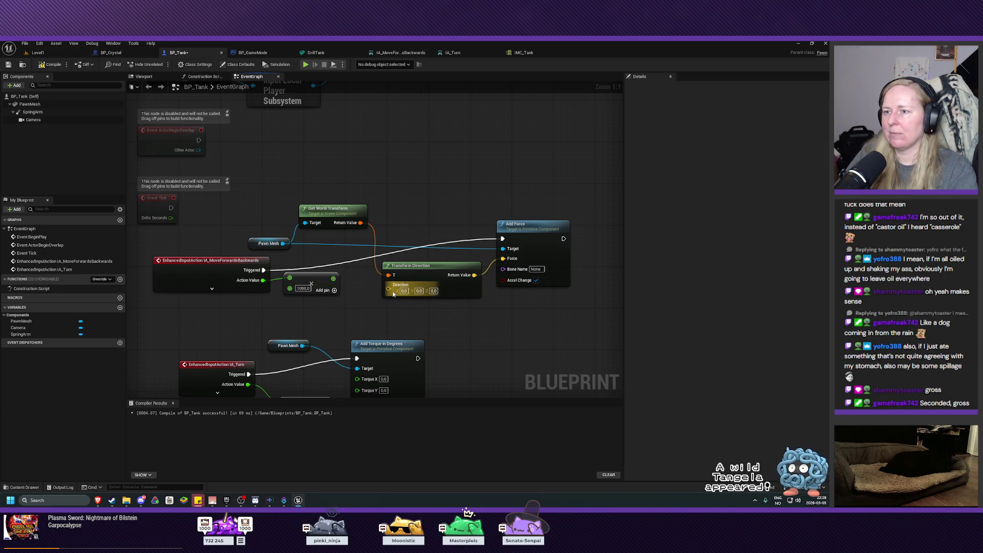
{"action": "right_click", "coordinate": [392, 291]}
{"action": "left_click", "coordinate": [411, 319]}
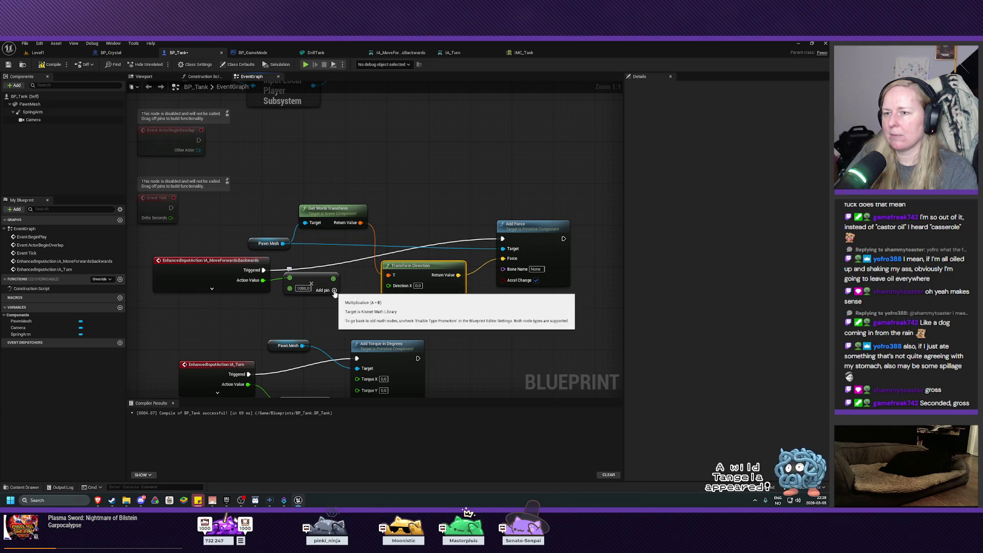
{"action": "left_click_drag", "start_coordinate": [334, 279], "coordinate": [390, 286]}
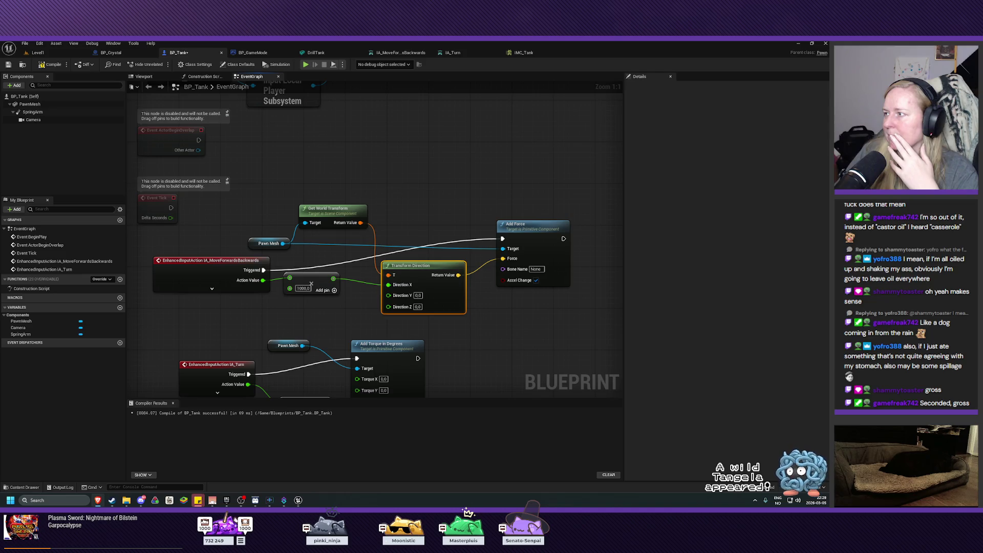
{"action": "key", "text": "ctrl+s"}
Step: Play Level1 and drive the tank backward with S and forward with W
{"action": "left_click", "coordinate": [38, 52]}
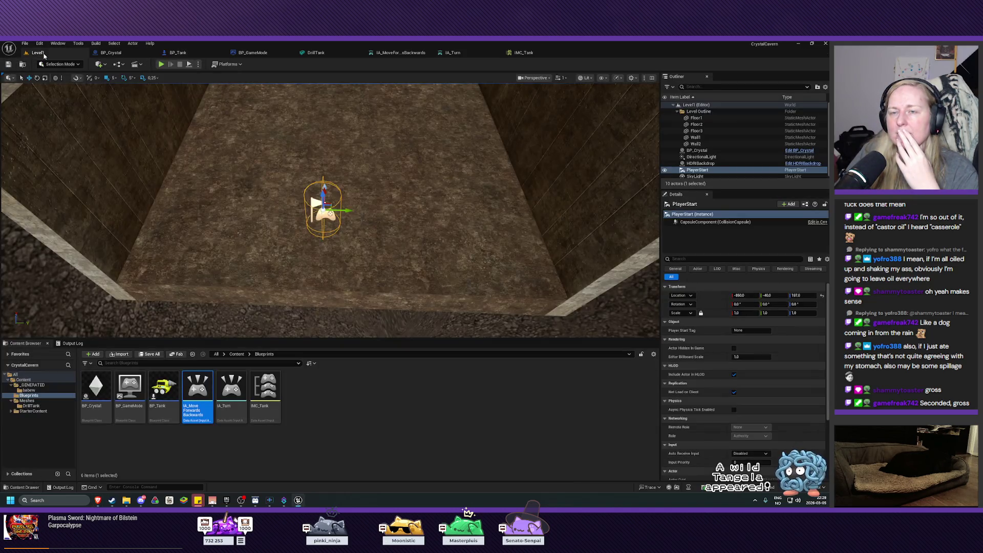
{"action": "left_click", "coordinate": [161, 64]}
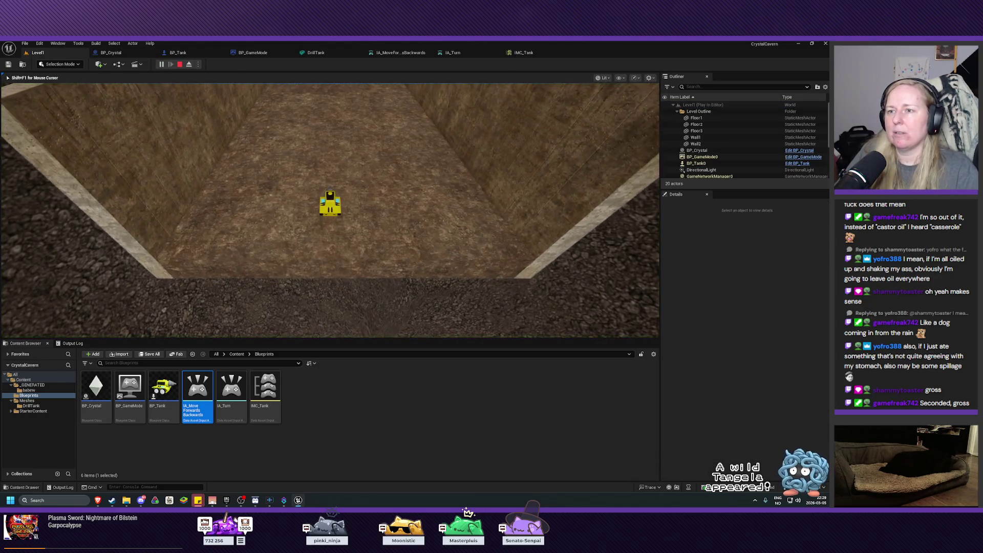
{"action": "key", "text": "s"}
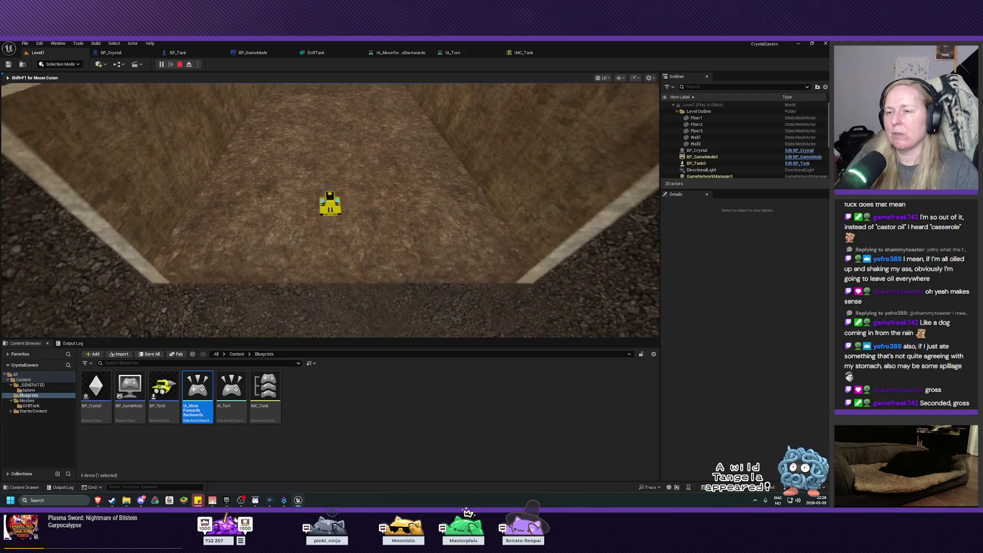
{"action": "key", "text": "w"}
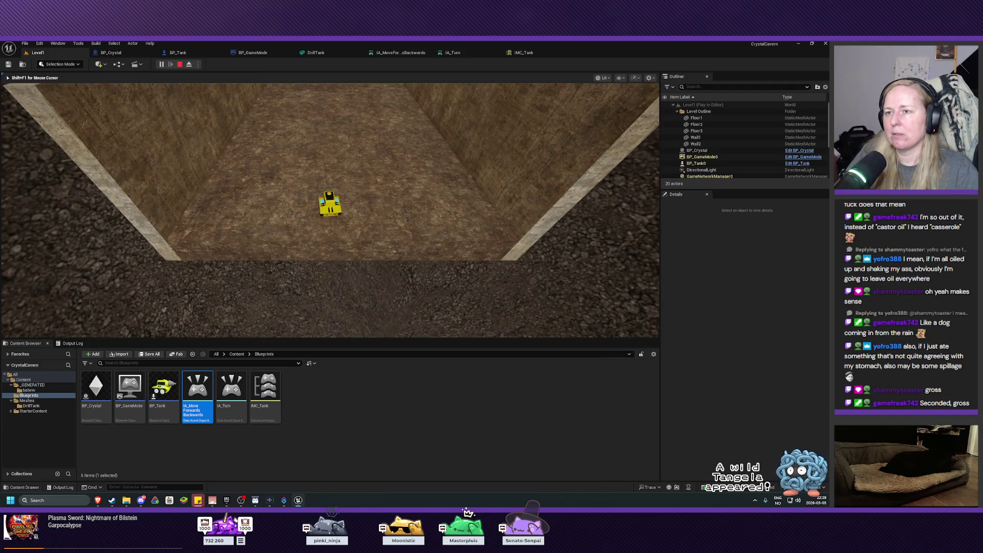
Step: Turn the tank right with D and left with A around the arena, then stop playing
{"action": "key", "text": "d"}
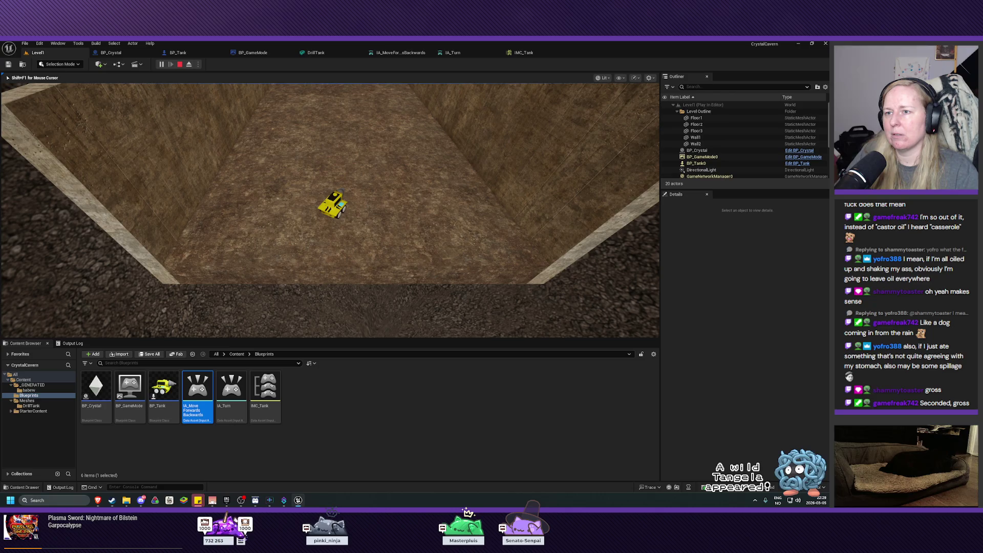
{"action": "key", "text": "d"}
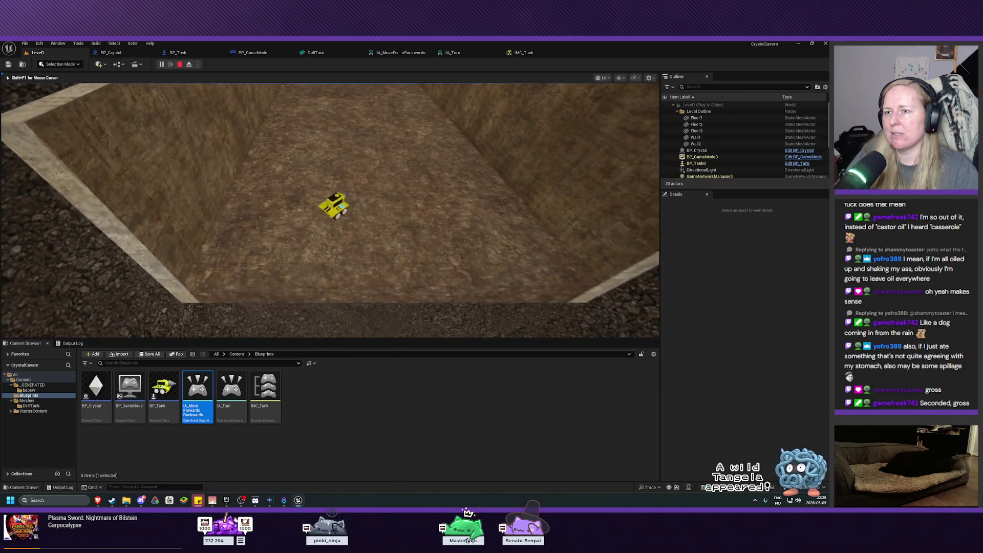
{"action": "key", "text": "d"}
{"action": "key", "text": "a"}
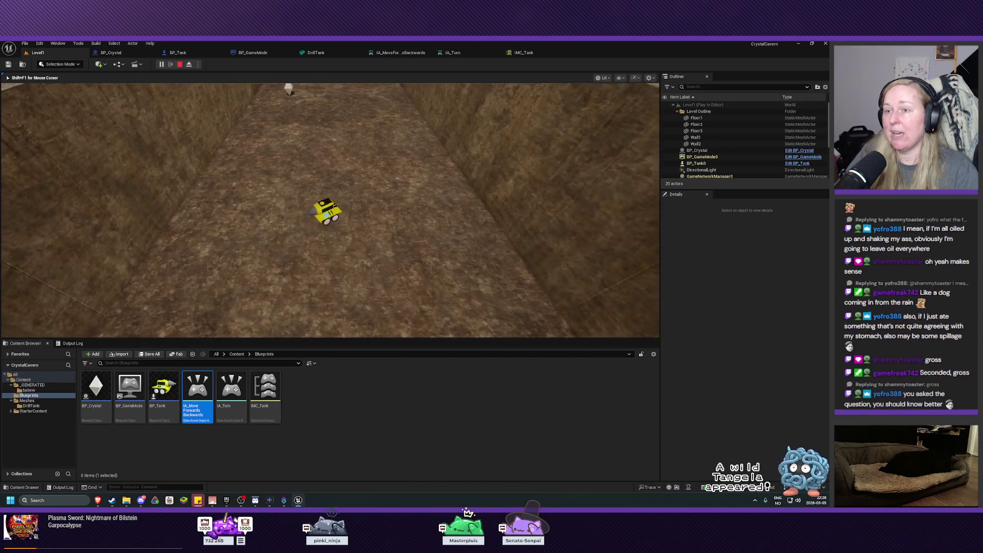
{"action": "key", "text": "a"}
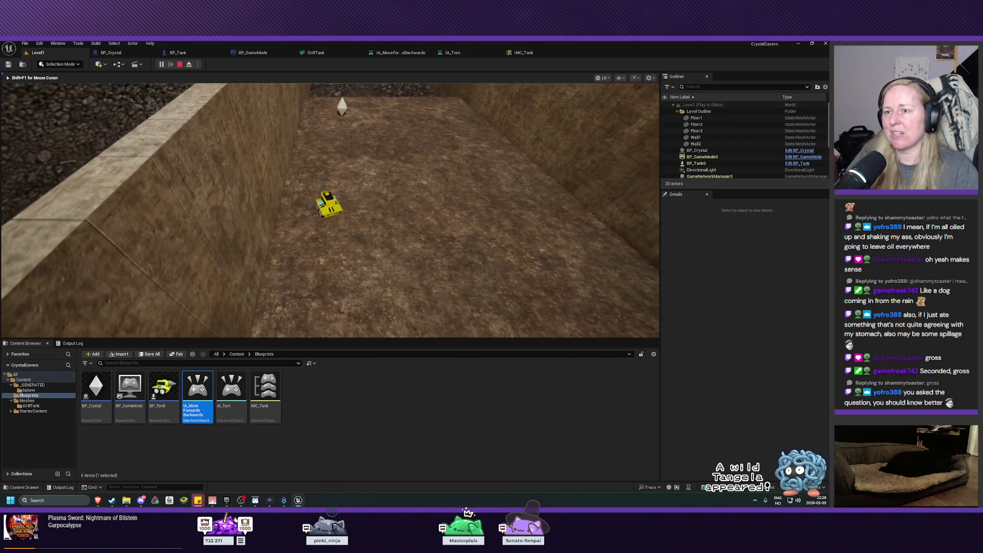
{"action": "key", "text": "a"}
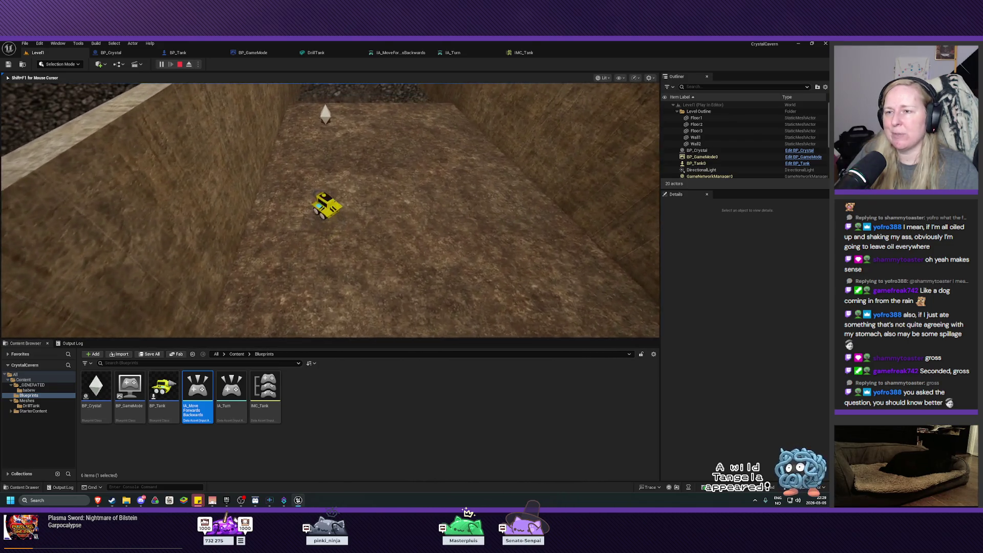
{"action": "key", "text": "d"}
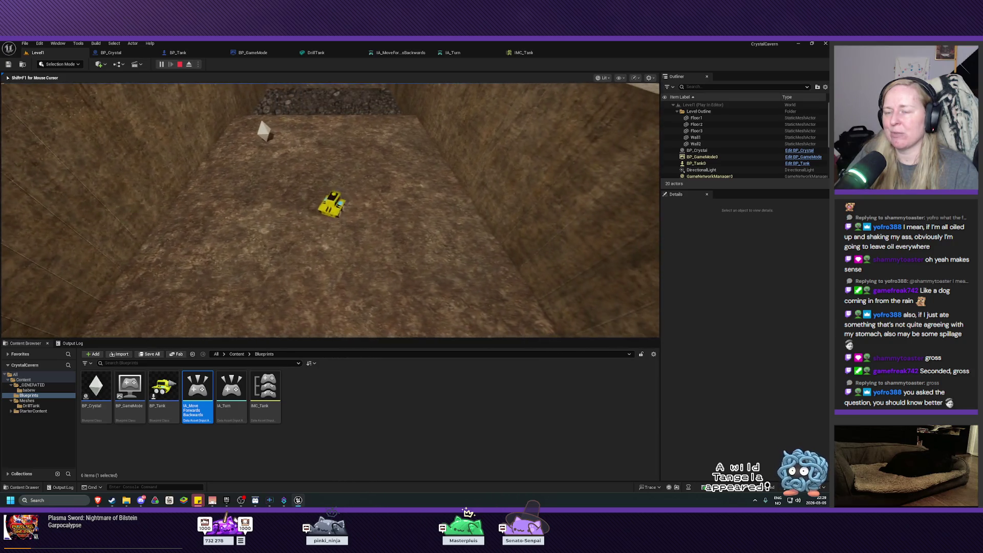
{"action": "key", "text": "a"}
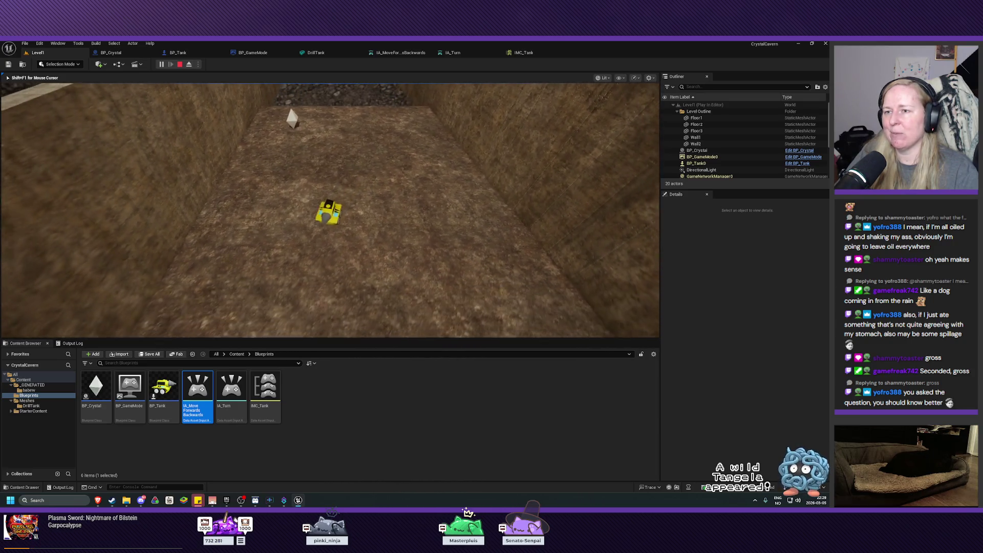
{"action": "key", "text": "d"}
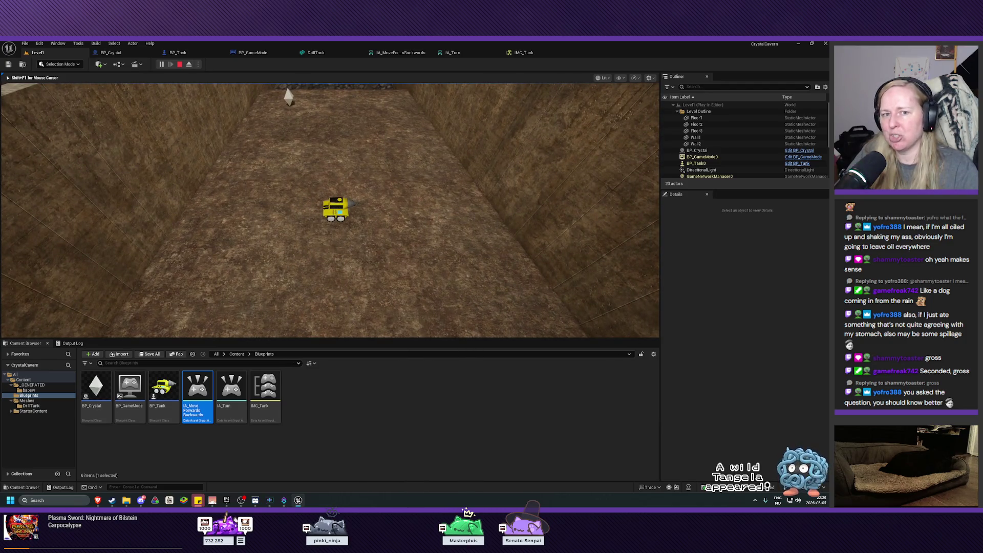
{"action": "key", "text": "Escape"}
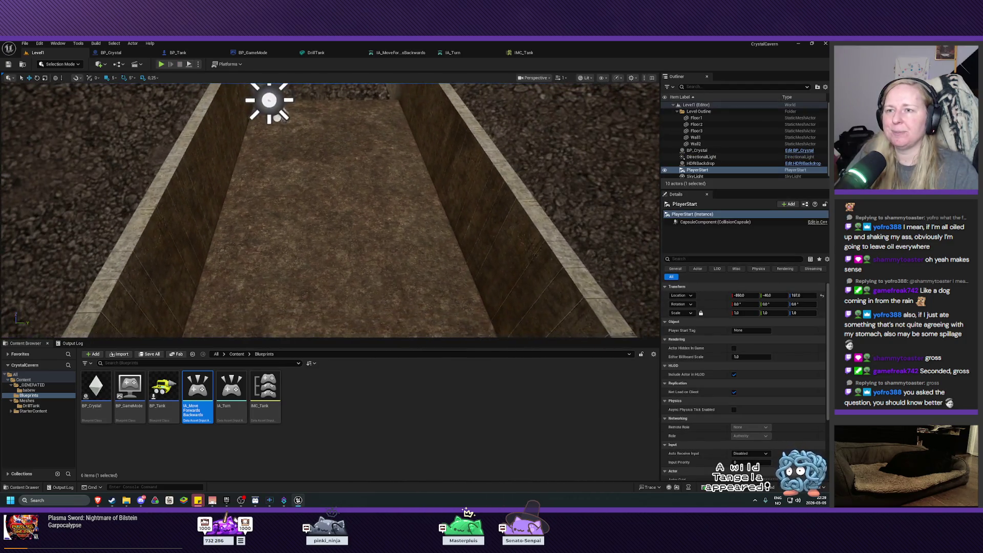
{"action": "key", "text": "f"}
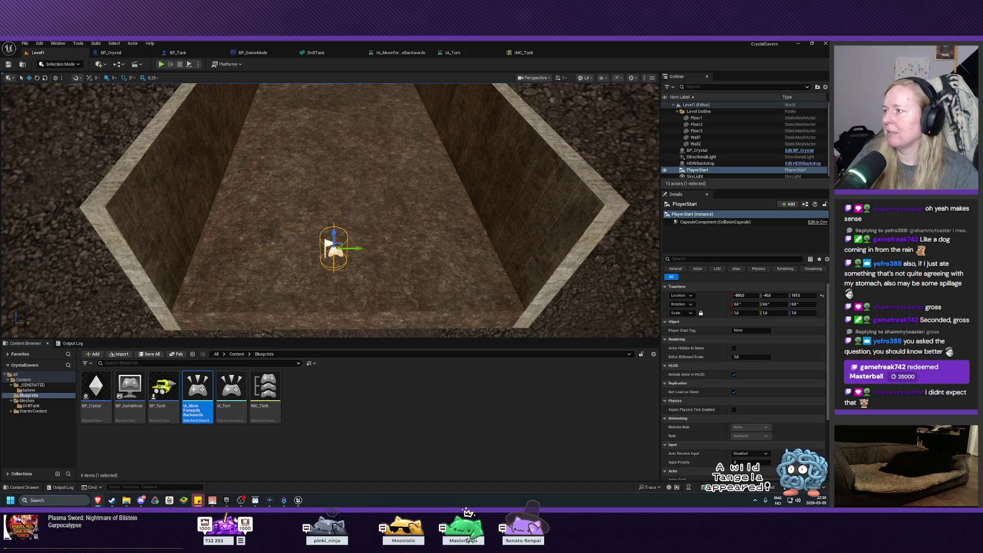
{"action": "left_click", "coordinate": [205, 133]}
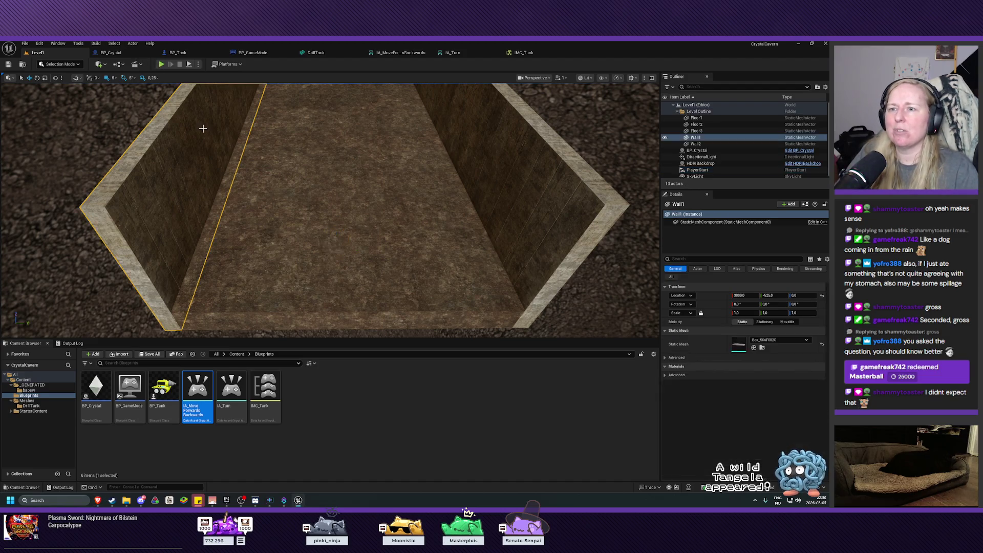
Step: Play Level1 again, drive forward with W and turn with D, then stop and select IA_Turn
{"action": "left_click", "coordinate": [161, 64]}
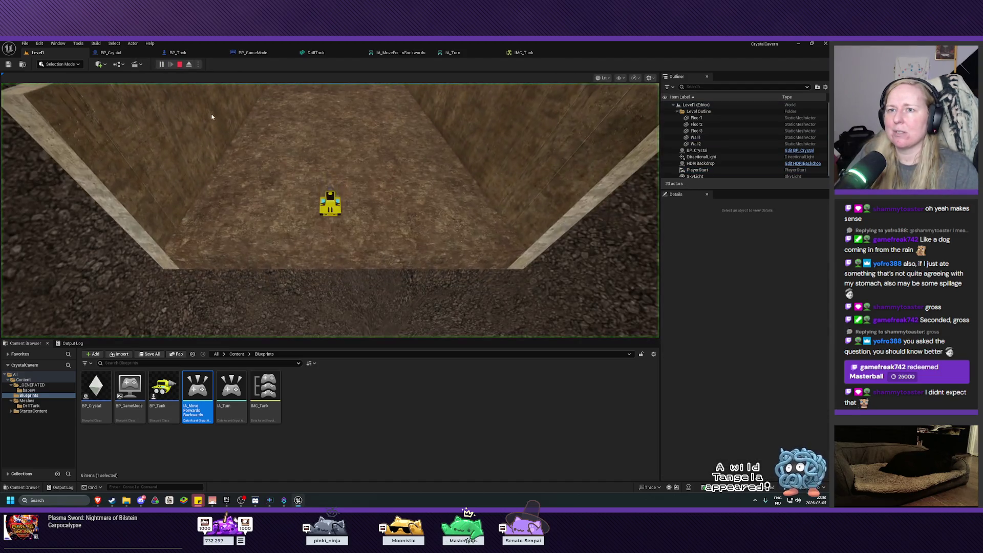
{"action": "key", "text": "w"}
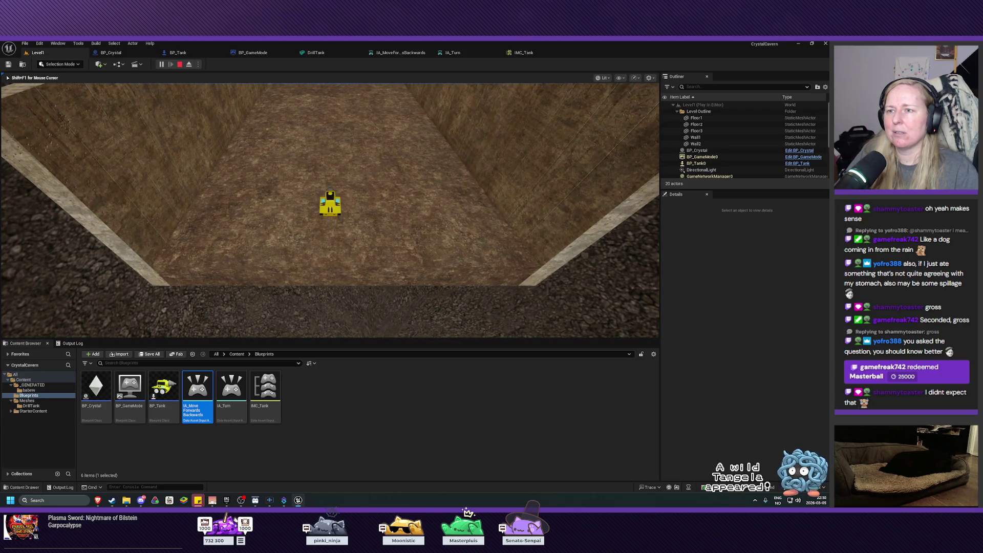
{"action": "key", "text": "d"}
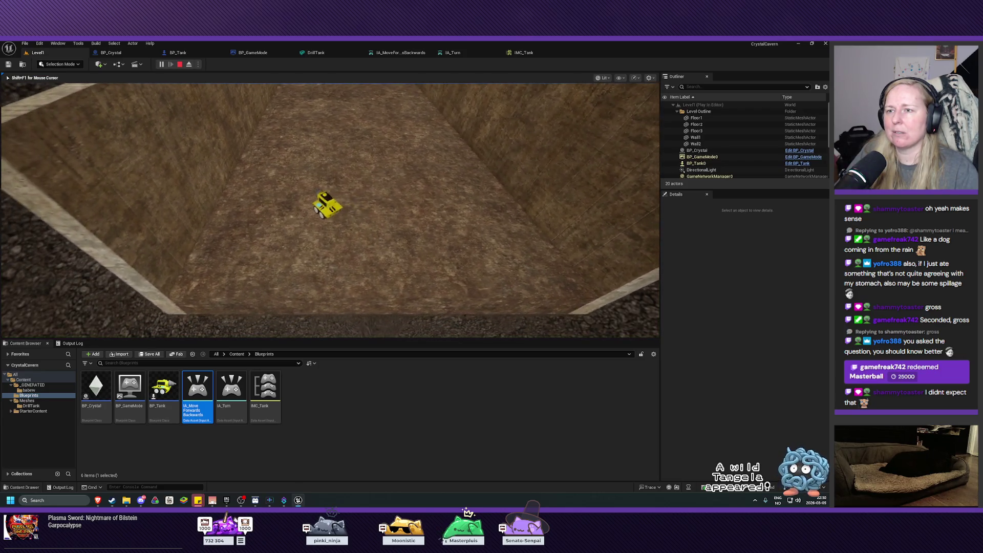
{"action": "key", "text": "Escape"}
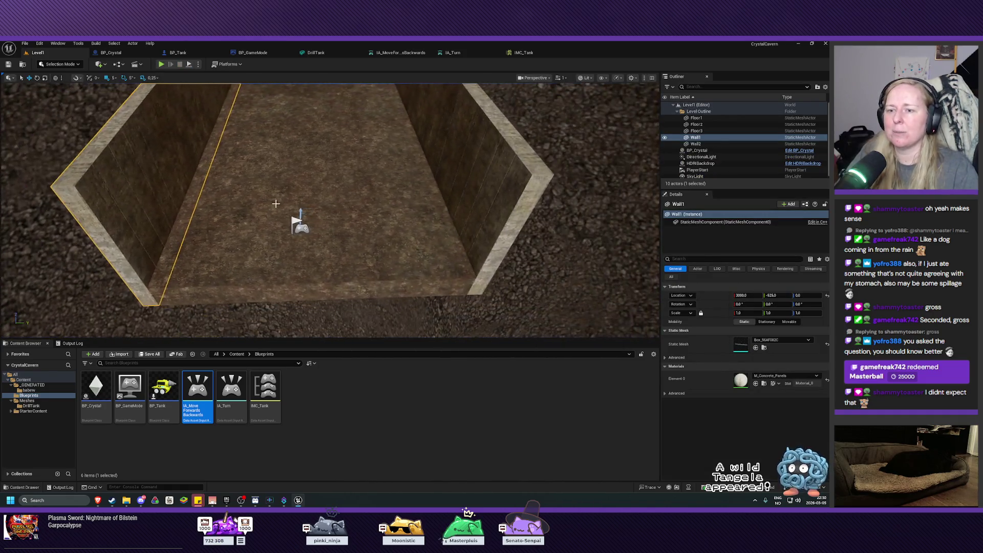
{"action": "left_click", "coordinate": [231, 390]}
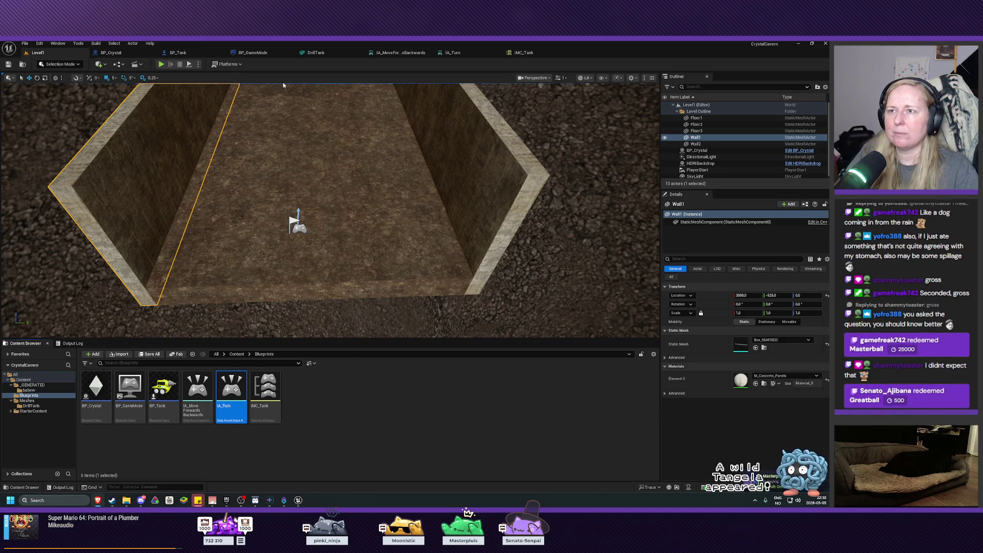
Step: In IMC_Tank, add a Negate modifier to IA_Turn's A key and set D's modifier to None
{"action": "left_click", "coordinate": [522, 52]}
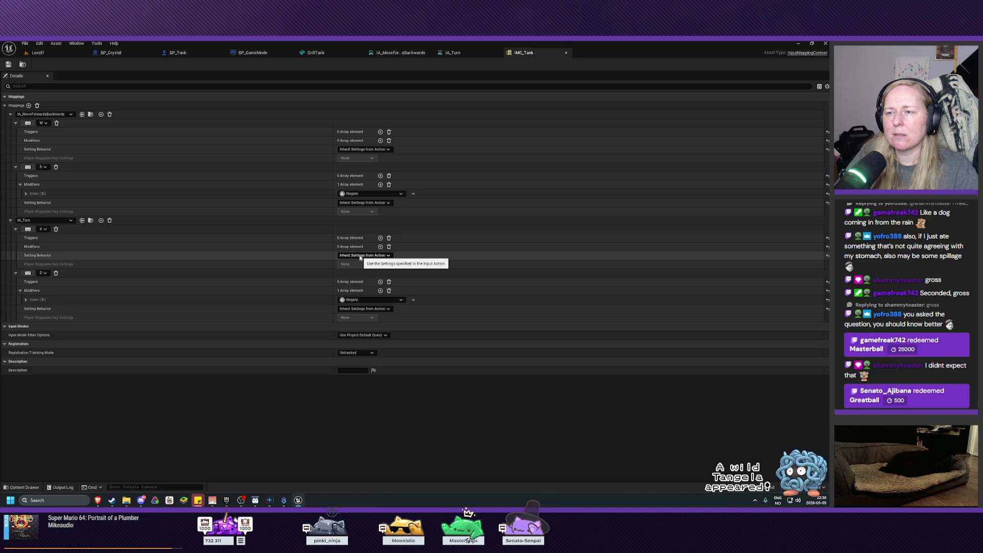
{"action": "left_click", "coordinate": [380, 246]}
{"action": "left_click", "coordinate": [361, 256]}
{"action": "left_click", "coordinate": [357, 291]}
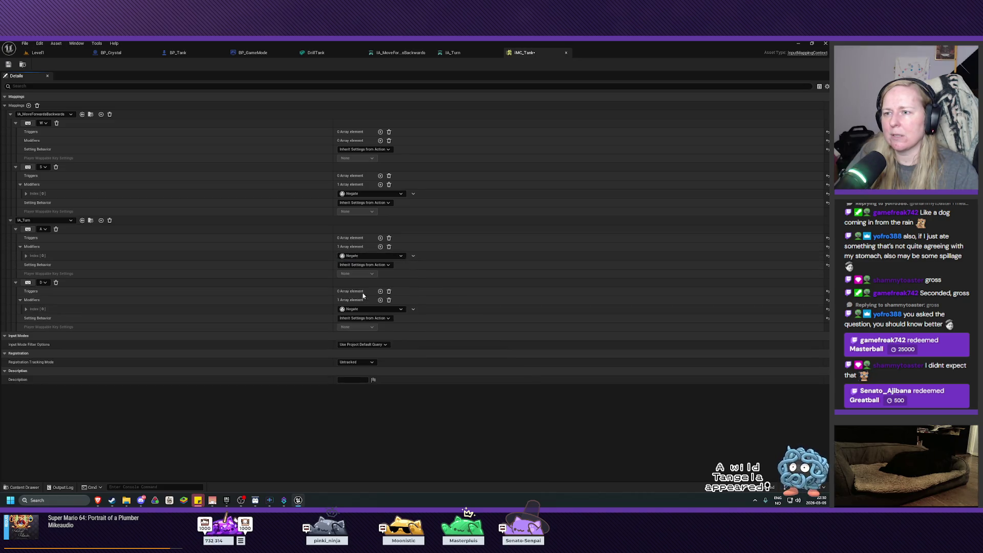
{"action": "left_click", "coordinate": [397, 310]}
{"action": "left_click", "coordinate": [400, 322]}
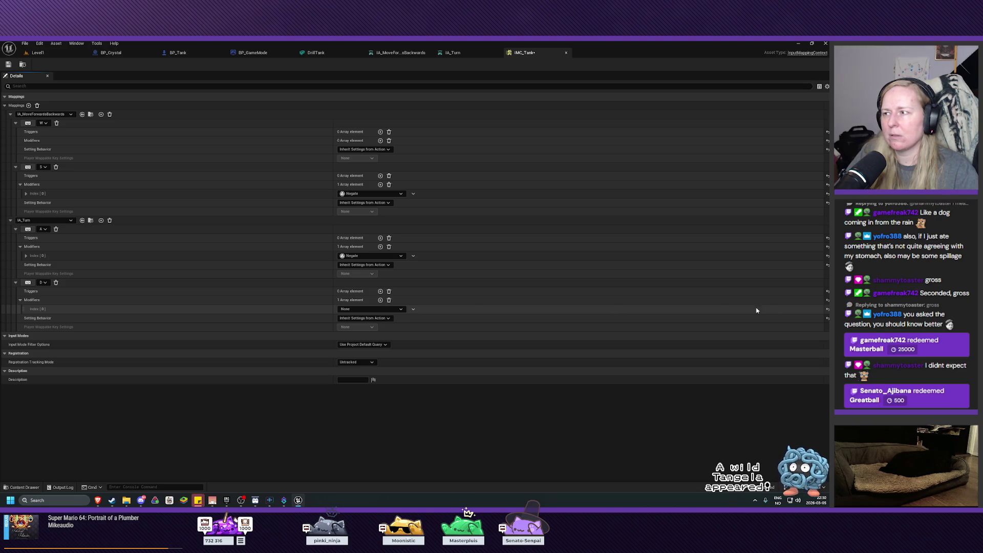
{"action": "left_click", "coordinate": [388, 300]}
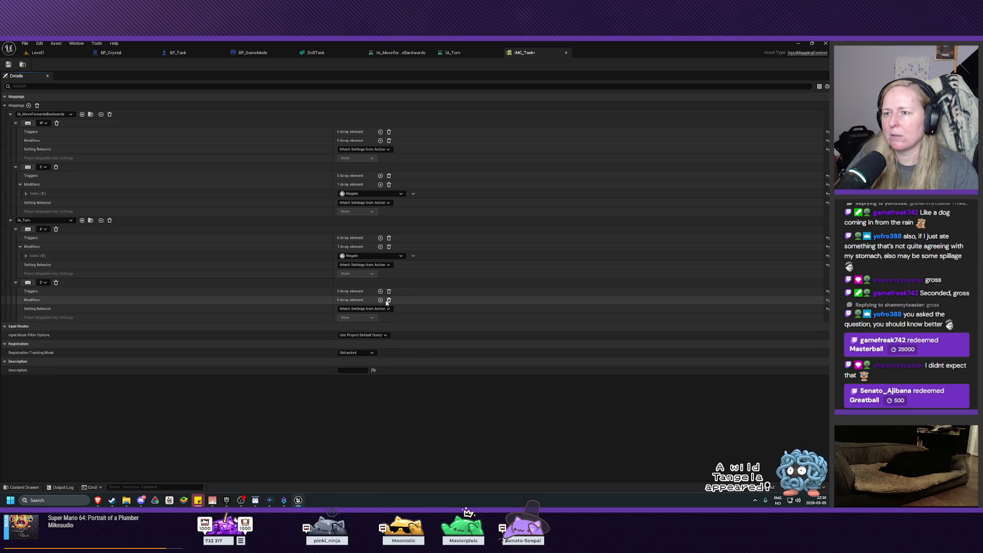
Step: Save the IMC_Tank input mapping context
{"action": "left_click", "coordinate": [8, 64]}
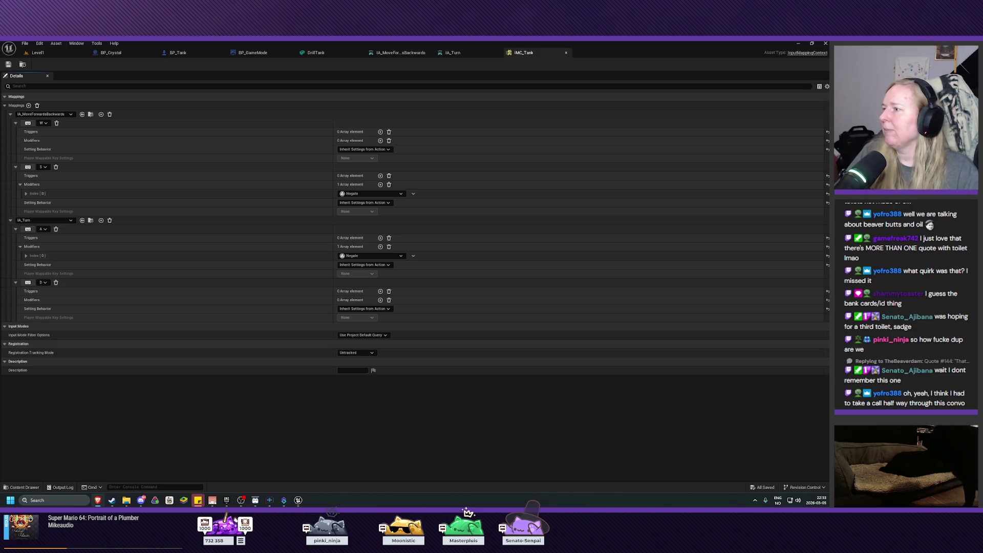
Step: In Chrome, preview two 'norsk bankkort med id' image results, then close the preview
{"action": "key", "text": "alt+Tab"}
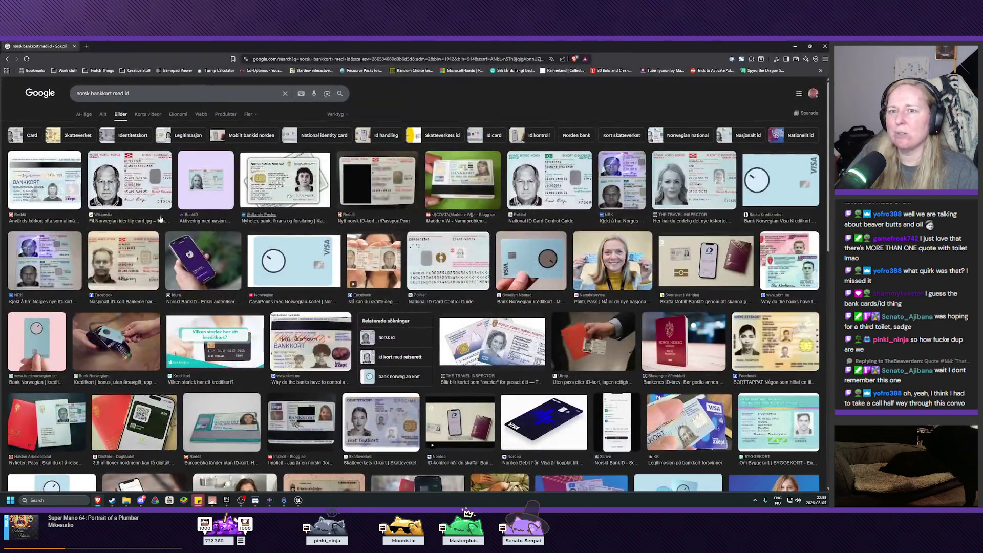
{"action": "left_click", "coordinate": [48, 179]}
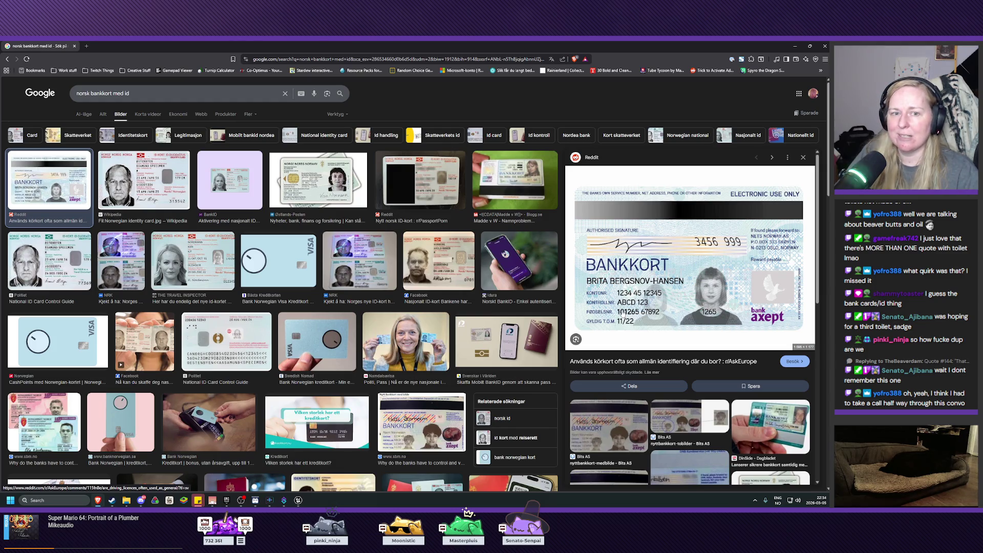
{"action": "left_click", "coordinate": [535, 179]}
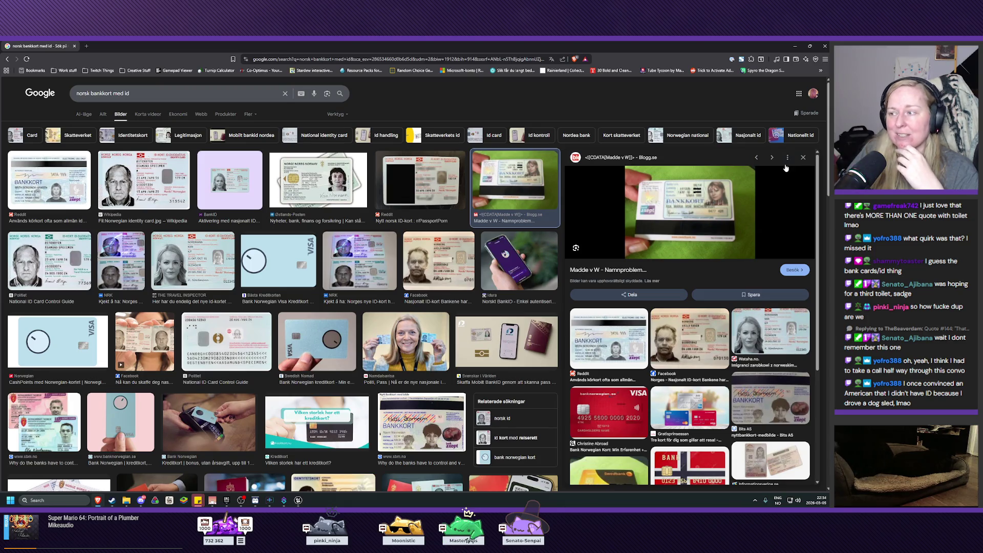
{"action": "left_click", "coordinate": [803, 158]}
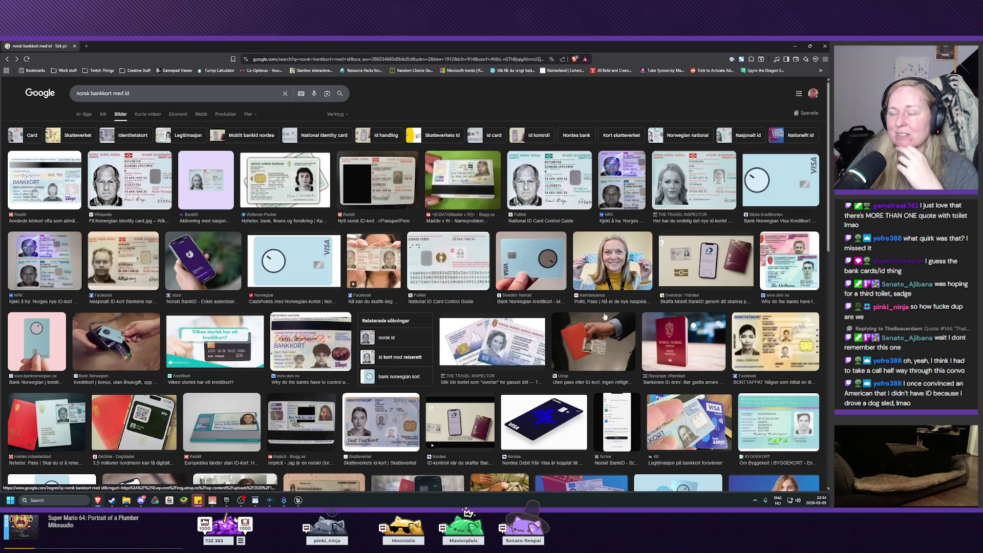
Step: Scroll down the results and briefly preview the Reddit image about countries without ID cards
{"action": "scroll", "coordinate": [536, 309], "scroll_direction": "down", "scroll_amount": 1}
{"action": "scroll", "coordinate": [535, 309], "scroll_direction": "down", "scroll_amount": 3}
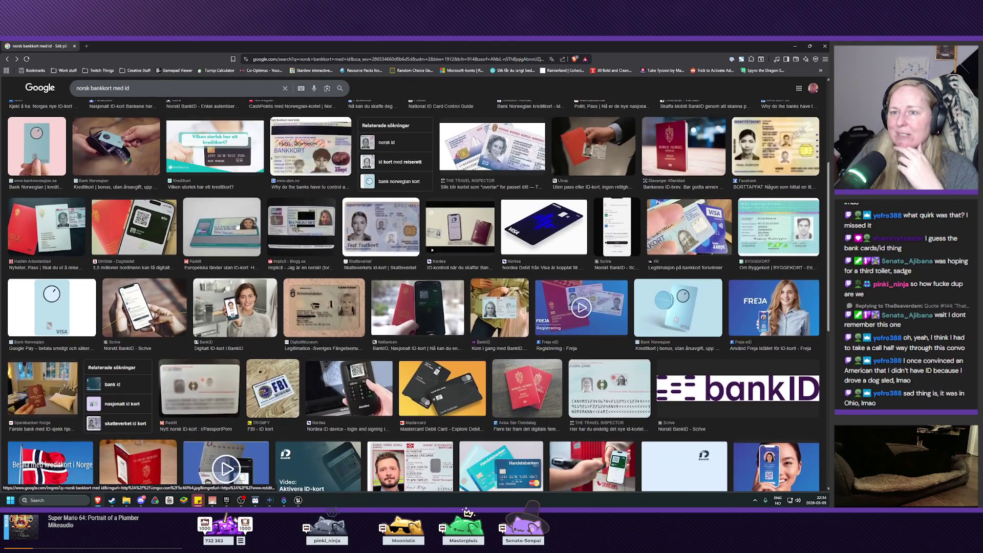
{"action": "left_click", "coordinate": [222, 237]}
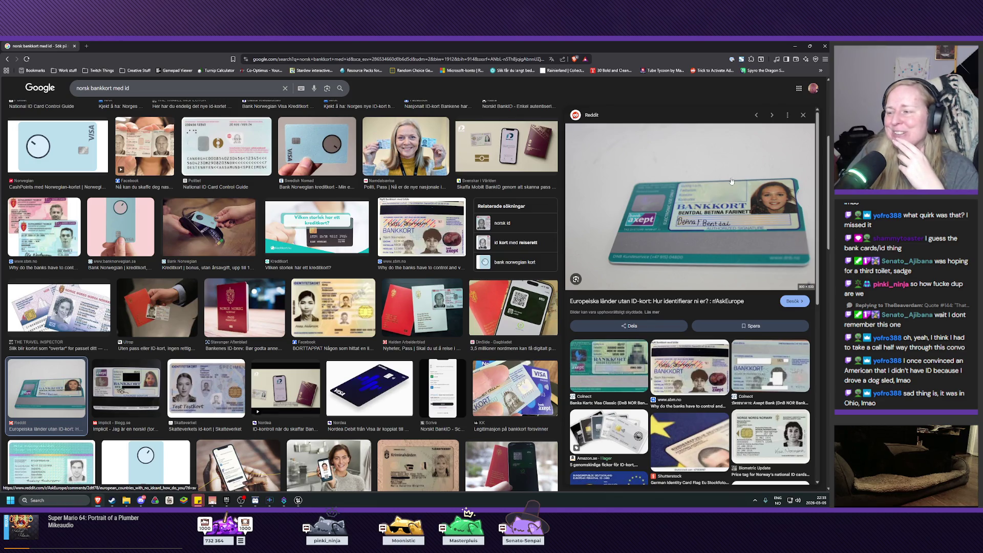
{"action": "left_click", "coordinate": [802, 114]}
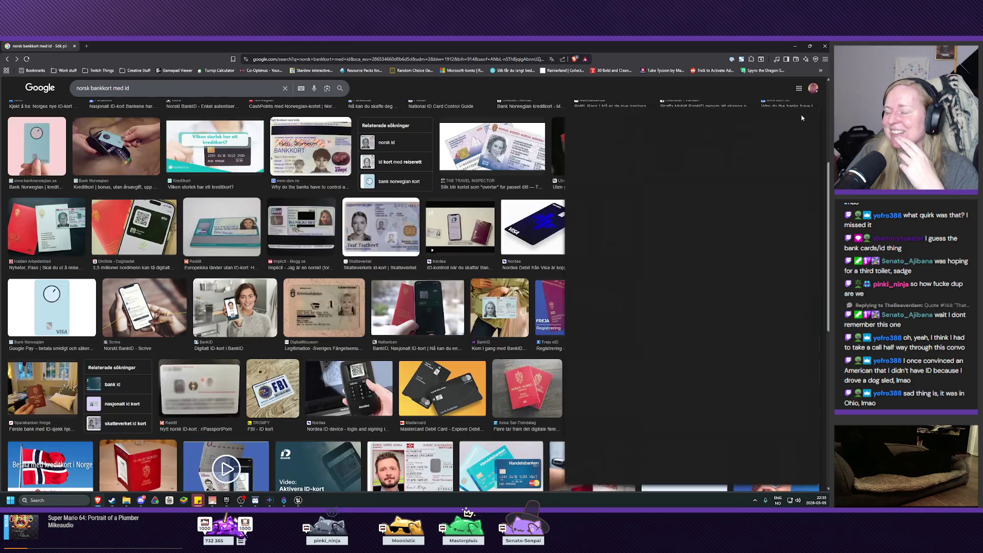
Step: Browse further, reopen the green-background bankkort photo preview, and return to Unreal Engine
{"action": "scroll", "coordinate": [568, 313], "scroll_direction": "down", "scroll_amount": 5}
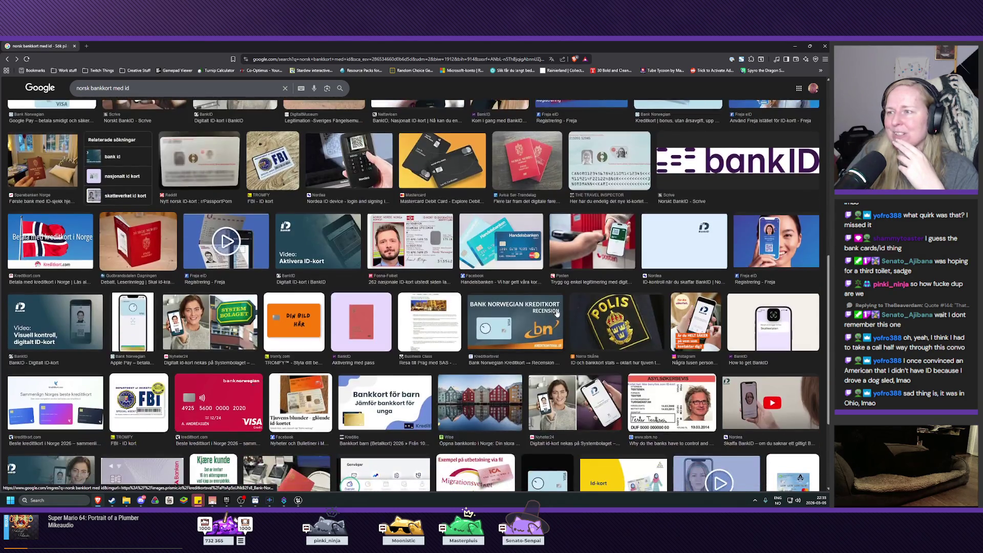
{"action": "scroll", "coordinate": [538, 306], "scroll_direction": "down", "scroll_amount": 3}
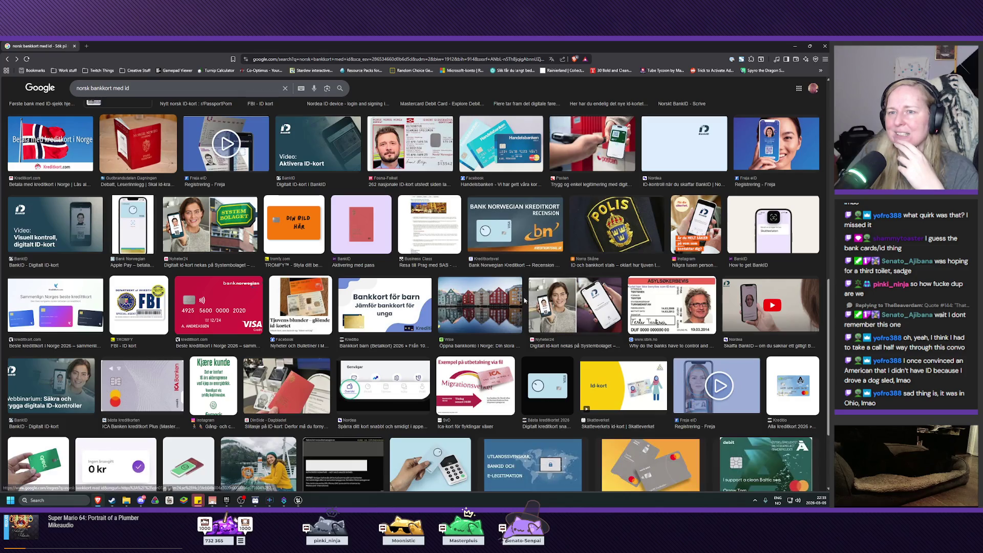
{"action": "scroll", "coordinate": [523, 298], "scroll_direction": "down", "scroll_amount": 1}
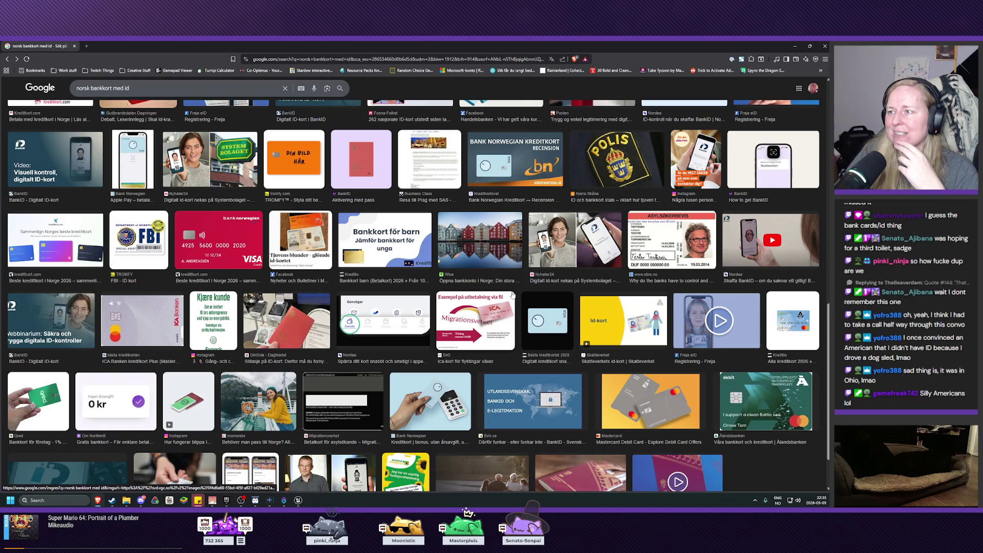
{"action": "scroll", "coordinate": [509, 294], "scroll_direction": "down", "scroll_amount": 2}
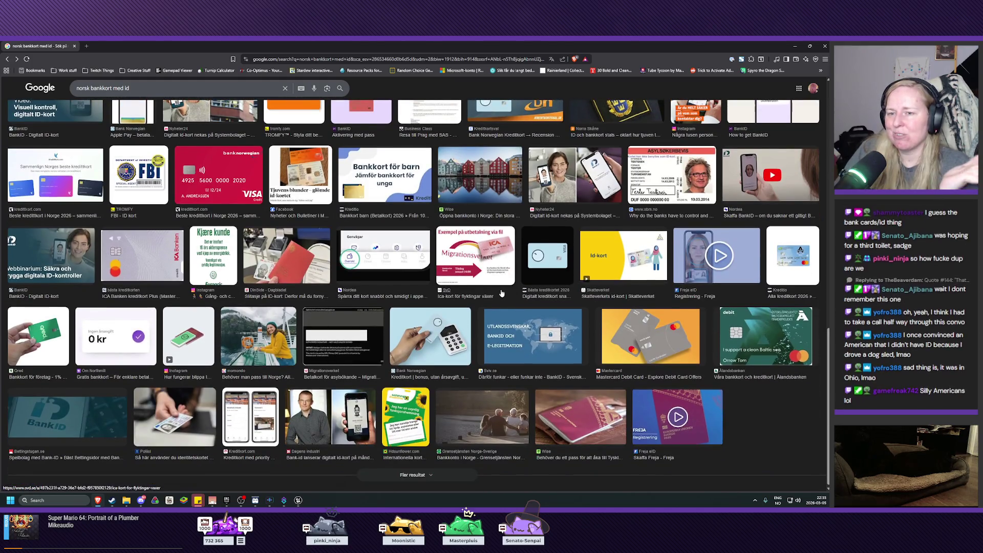
{"action": "scroll", "coordinate": [506, 295], "scroll_direction": "up", "scroll_amount": 10}
{"action": "scroll", "coordinate": [496, 305], "scroll_direction": "up", "scroll_amount": 3}
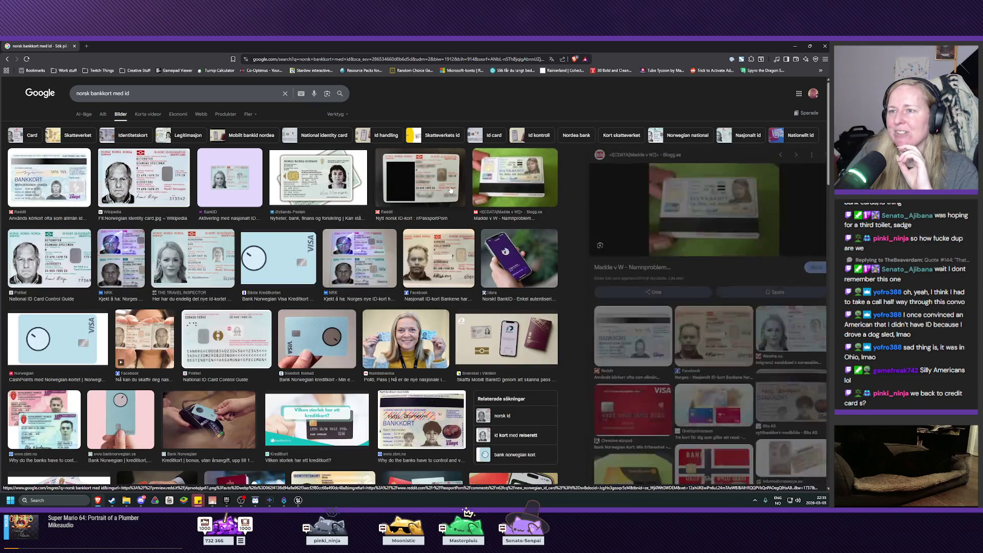
{"action": "left_click", "coordinate": [450, 190]}
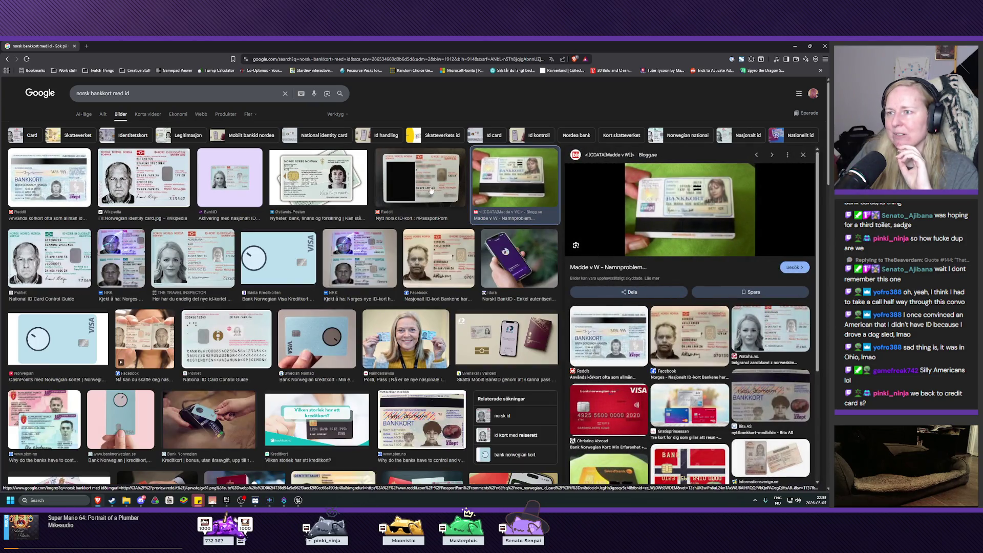
{"action": "left_click", "coordinate": [431, 190]}
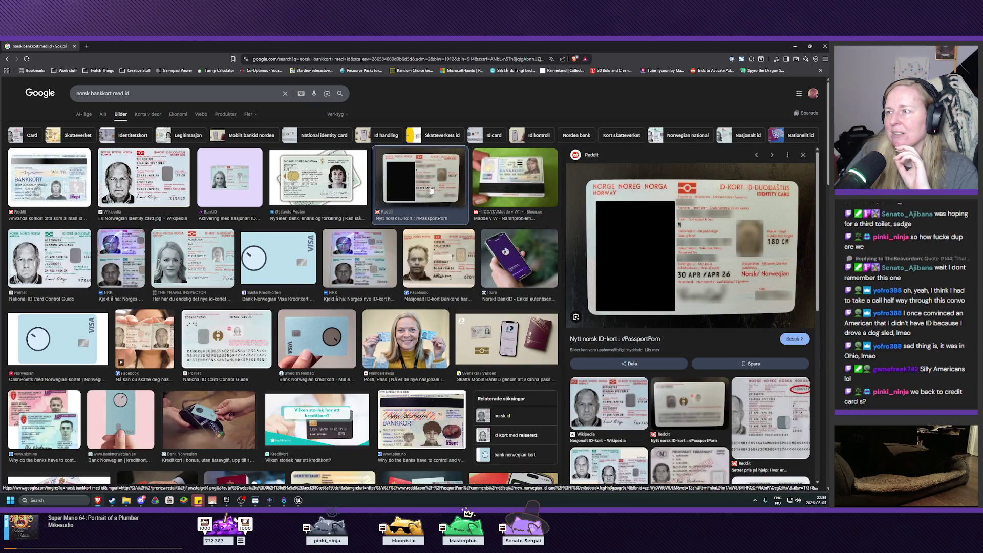
{"action": "left_click", "coordinate": [492, 185]}
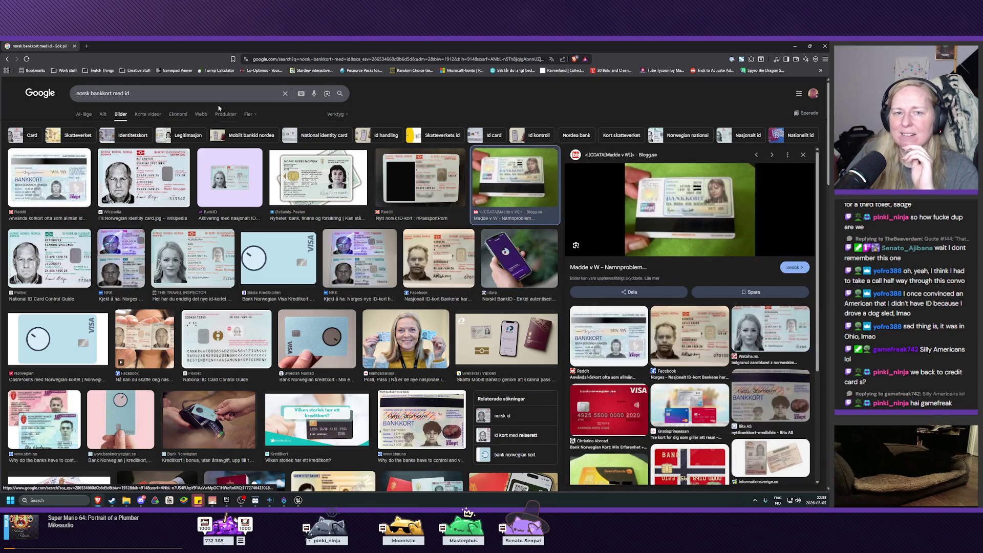
{"action": "key", "text": "alt+Tab"}
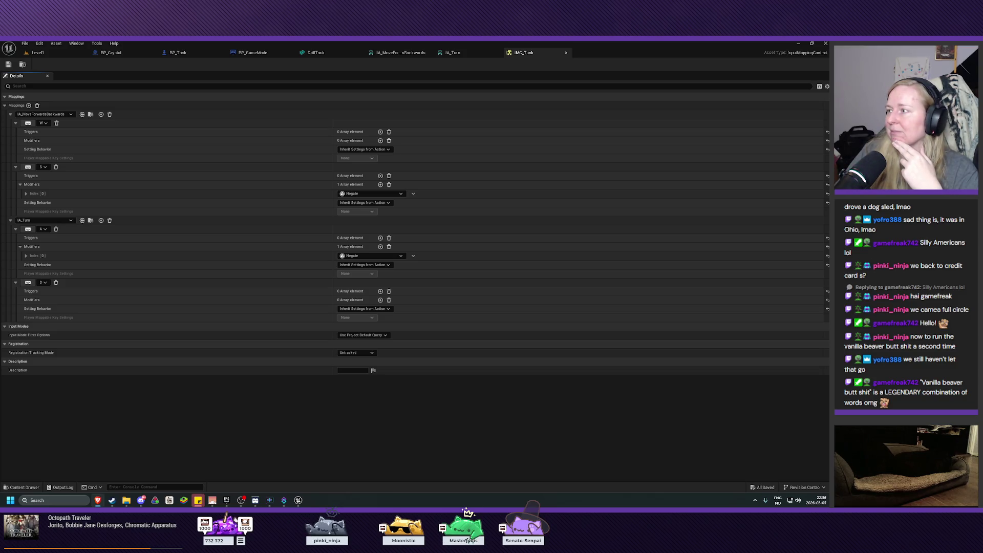
{"action": "left_click", "coordinate": [184, 54]}
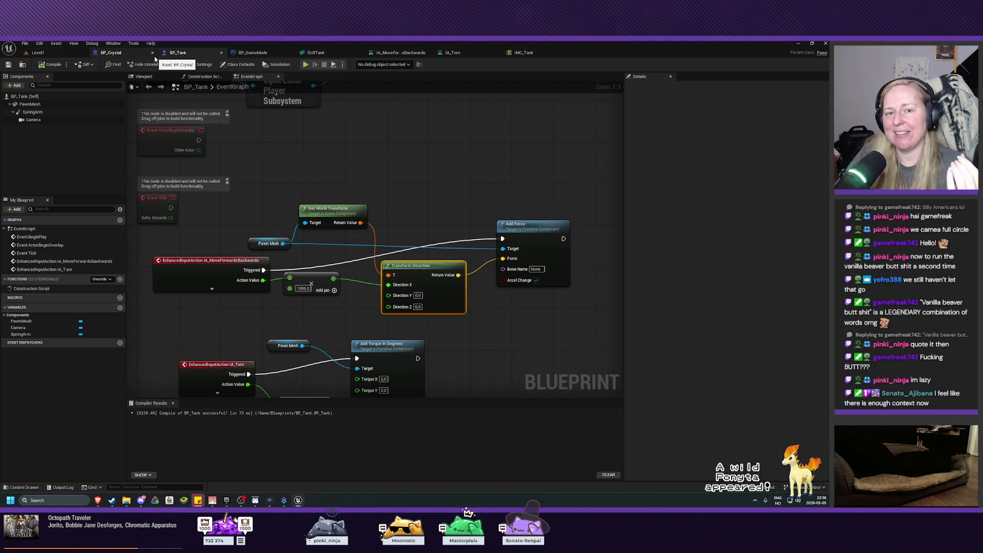
Step: Pan the BP_Tank event graph to frame the Add Force, Add Torque and Enhanced Input nodes
{"action": "left_click_drag", "start_coordinate": [442, 210], "coordinate": [491, 204]}
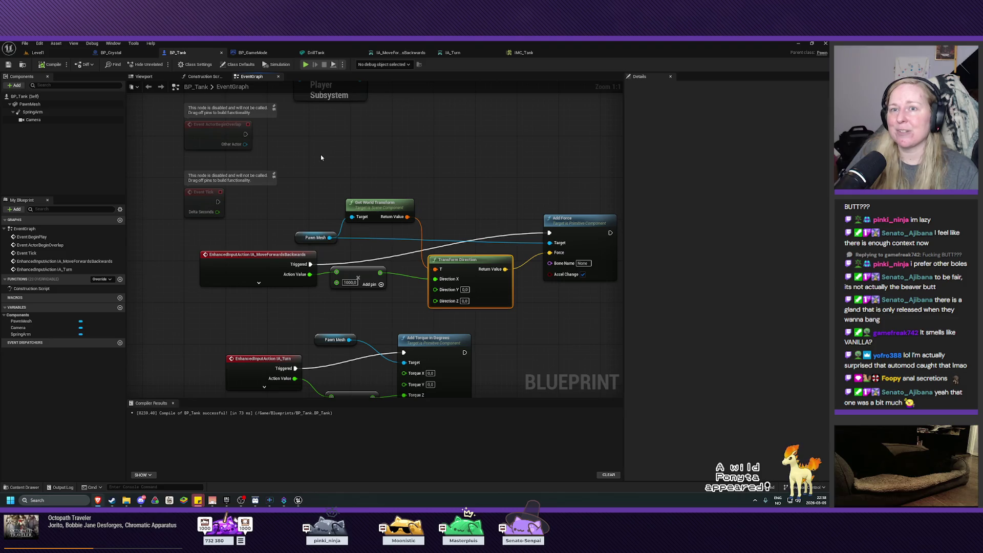
{"action": "left_click_drag", "start_coordinate": [321, 157], "coordinate": [318, 201]}
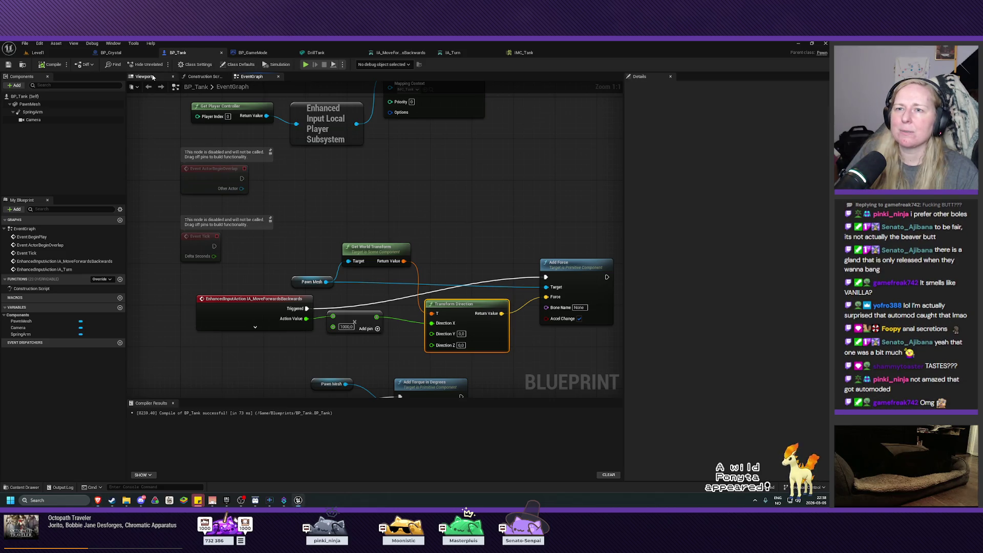
Step: Glance at the tank model in the Viewport, then re-center the event graph on the movement logic
{"action": "left_click", "coordinate": [145, 77]}
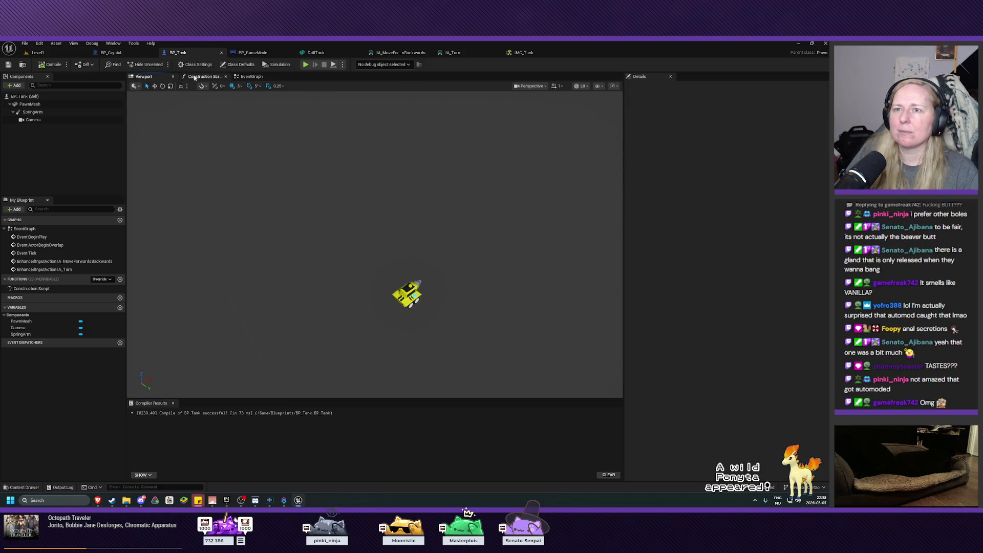
{"action": "left_click", "coordinate": [251, 77]}
{"action": "left_click_drag", "start_coordinate": [504, 202], "coordinate": [456, 155]}
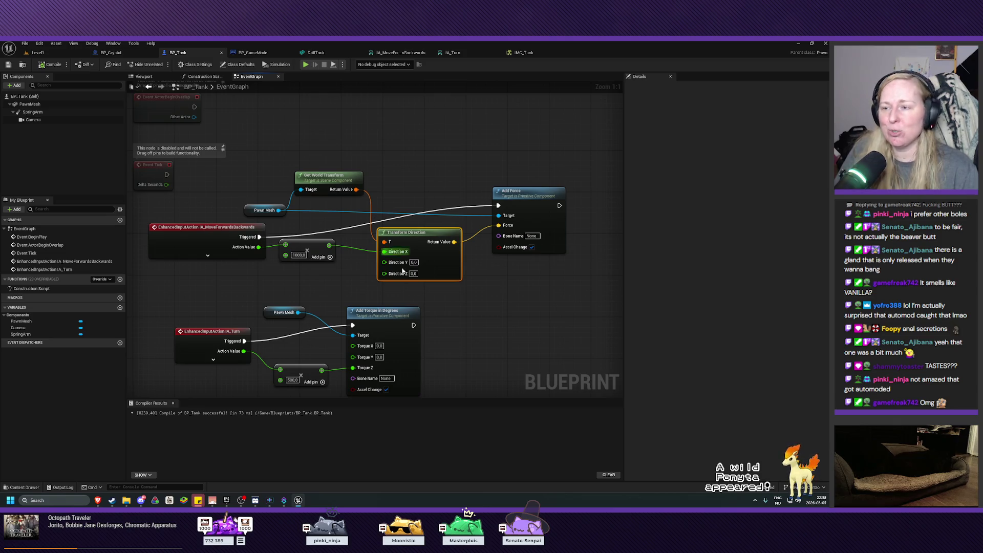
{"action": "mouse_move", "coordinate": [504, 340]}
{"action": "left_mouse_down"}
{"action": "mouse_move", "coordinate": [384, 311]}
{"action": "mouse_move", "coordinate": [423, 321]}
{"action": "mouse_move", "coordinate": [484, 314]}
{"action": "mouse_move", "coordinate": [481, 340]}
{"action": "mouse_move", "coordinate": [449, 377]}
{"action": "left_mouse_up"}
{"action": "scroll", "coordinate": [425, 320], "scroll_direction": "up", "scroll_amount": 1}
{"action": "scroll", "coordinate": [449, 374], "scroll_direction": "down", "scroll_amount": 1}
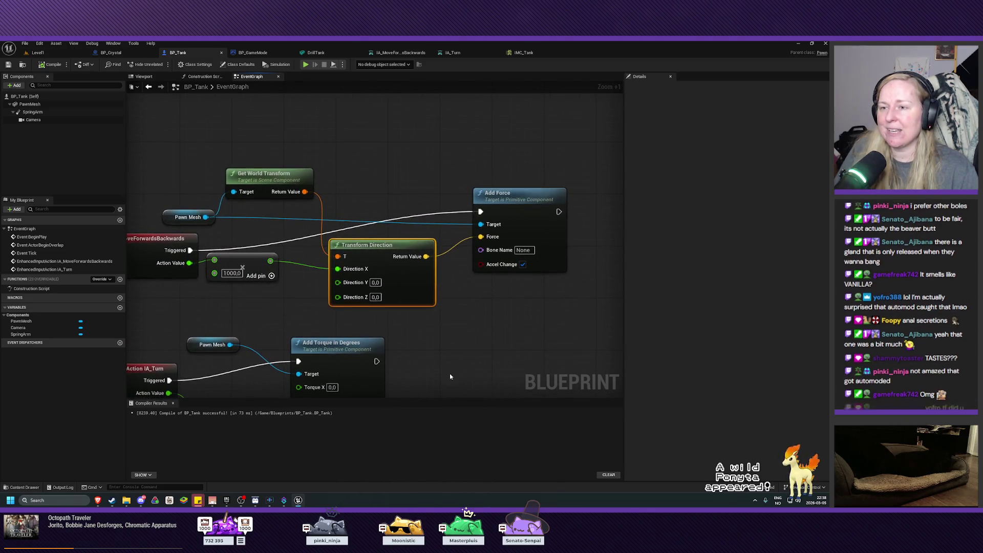
Step: Box-select the Get World Transform, multiply, Transform Direction and Add Force nodes and shift them right
{"action": "mouse_move", "coordinate": [580, 169]}
{"action": "left_mouse_down"}
{"action": "mouse_move", "coordinate": [534, 244]}
{"action": "mouse_move", "coordinate": [225, 383]}
{"action": "mouse_move", "coordinate": [256, 317]}
{"action": "left_mouse_up"}
{"action": "mouse_move", "coordinate": [519, 247]}
{"action": "left_mouse_down"}
{"action": "mouse_move", "coordinate": [530, 245]}
{"action": "mouse_move", "coordinate": [523, 239]}
{"action": "left_mouse_up"}
{"action": "left_click", "coordinate": [494, 347]}
{"action": "left_click_drag", "start_coordinate": [467, 364], "coordinate": [460, 321]}
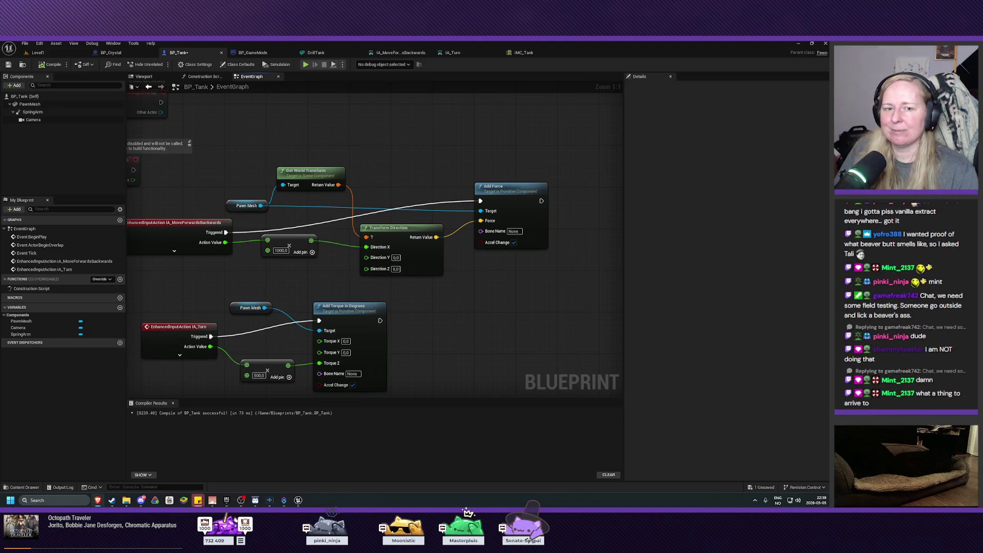
Step: Start editing the 500.0 value on the turn multiply node feeding Add Torque in Degrees
{"action": "left_click", "coordinate": [258, 375]}
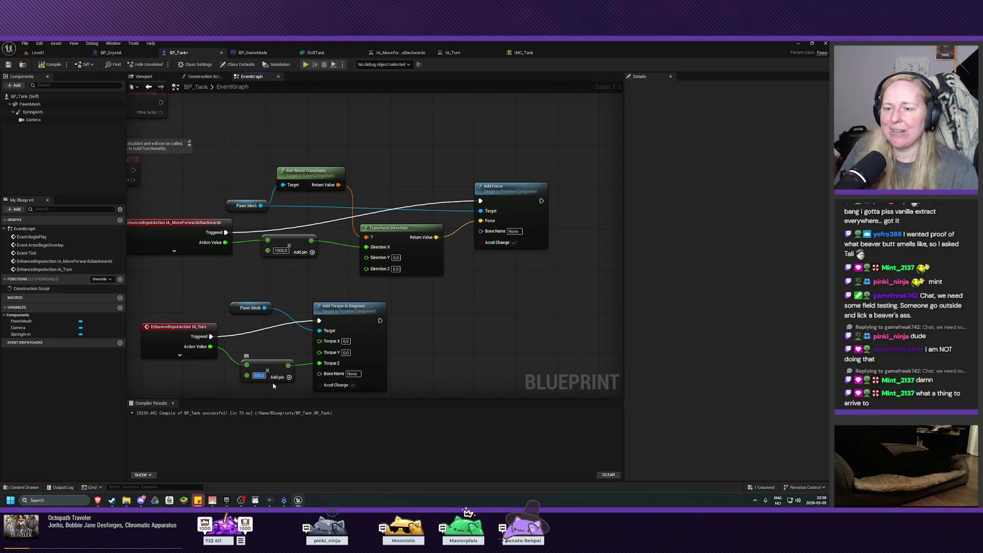
Step: Change the turn multiplier from 500 to 1000, compile BP_Tank, and switch to the running level
{"action": "key", "text": "BackSpace"}
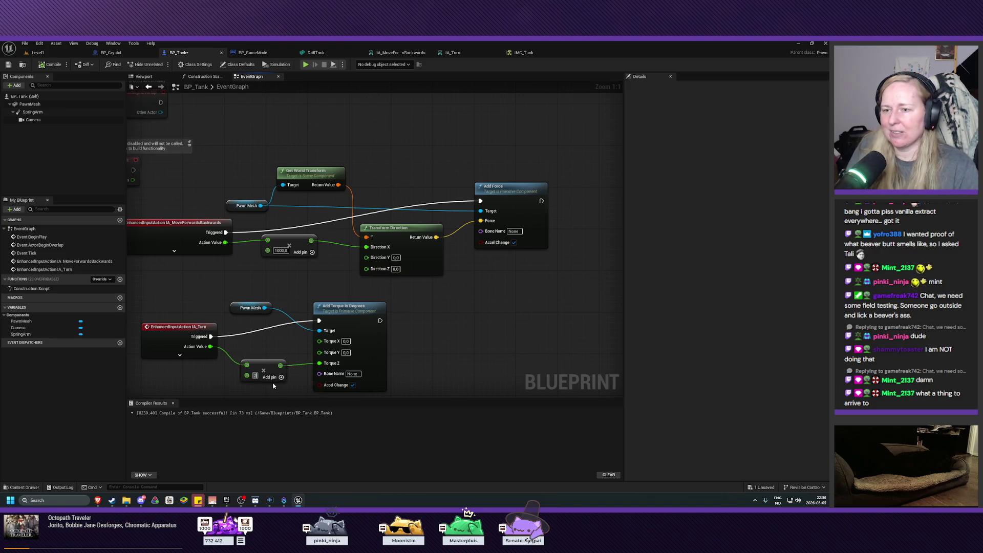
{"action": "type", "text": "1000"}
{"action": "key", "text": "Return"}
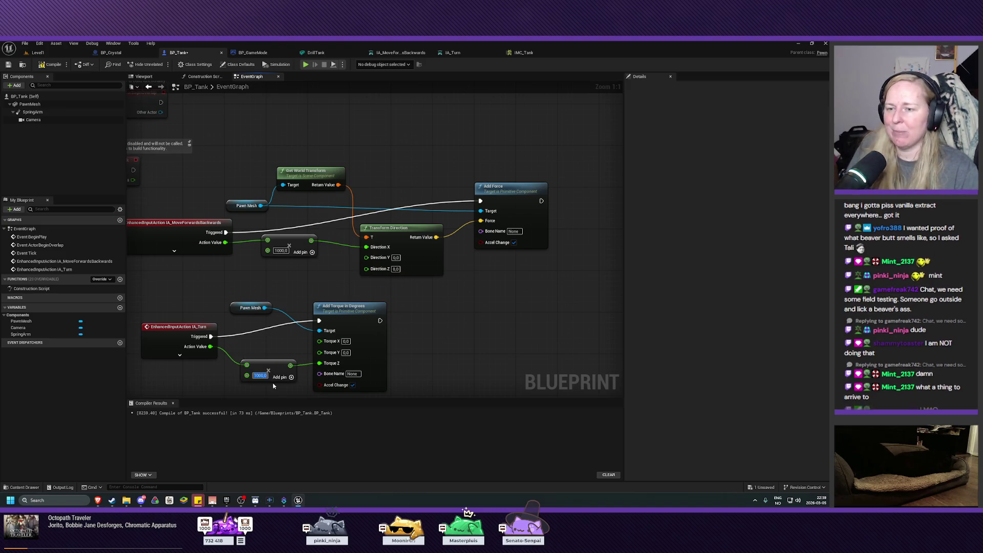
{"action": "left_click", "coordinate": [50, 65]}
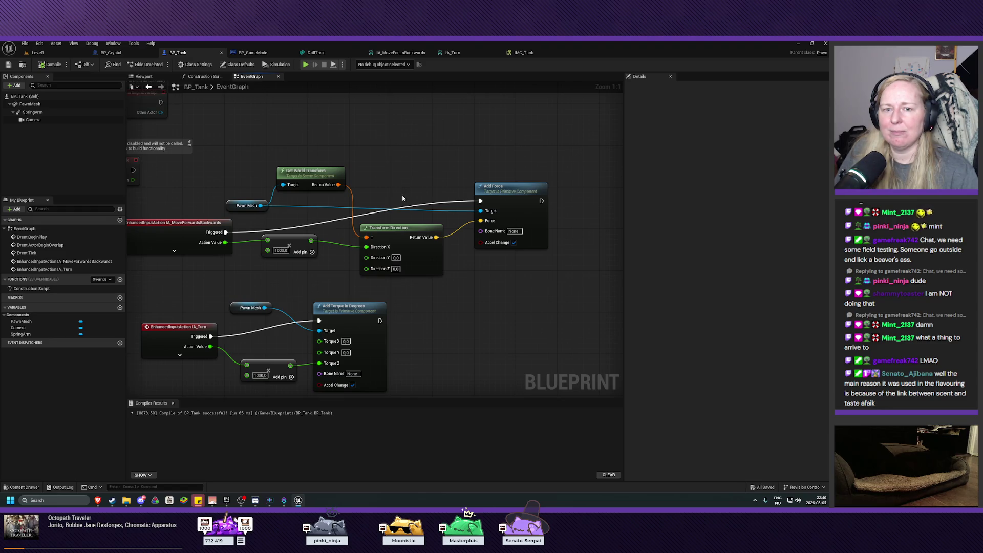
{"action": "scroll", "coordinate": [433, 269], "scroll_direction": "down", "scroll_amount": 2}
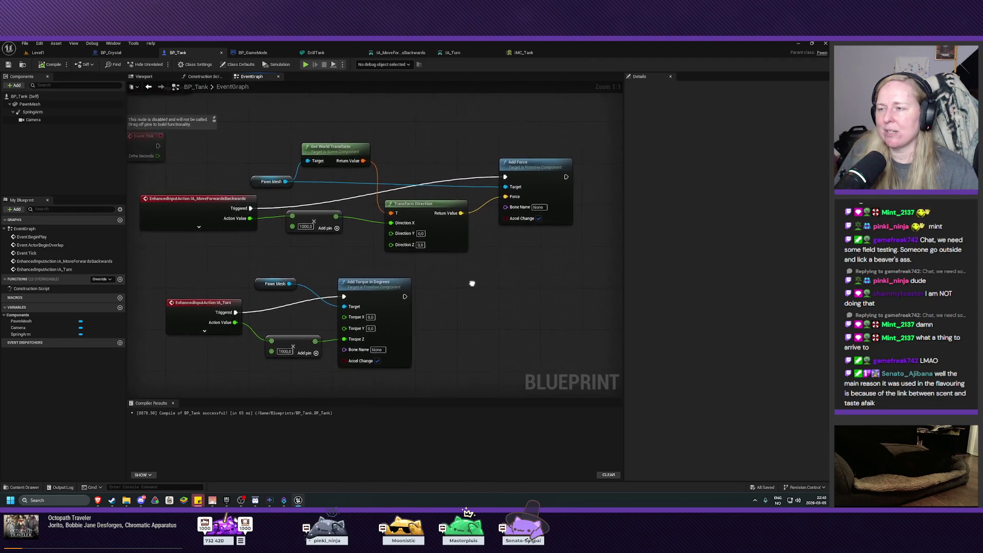
{"action": "mouse_move", "coordinate": [485, 303]}
{"action": "left_mouse_down"}
{"action": "mouse_move", "coordinate": [460, 287]}
{"action": "mouse_move", "coordinate": [470, 300]}
{"action": "left_mouse_up"}
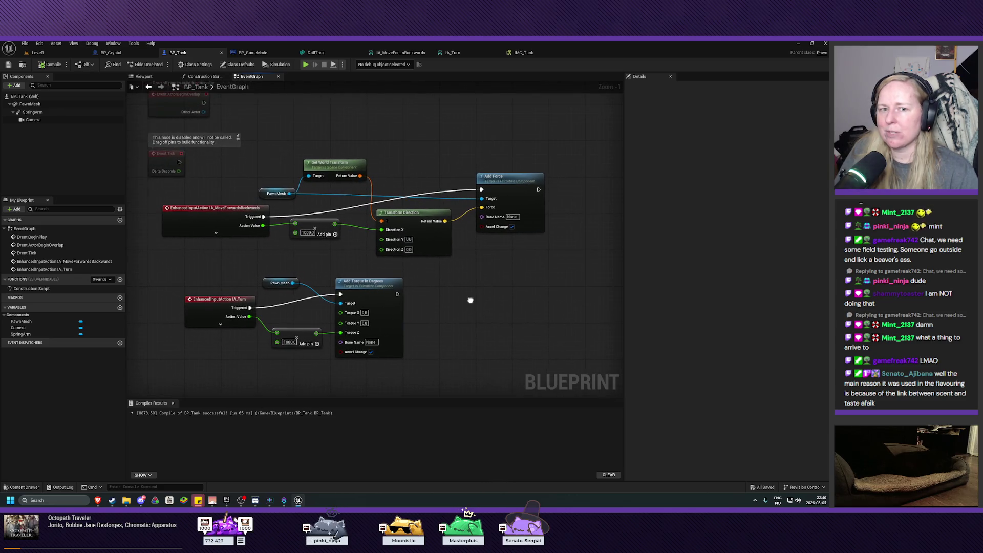
{"action": "left_click", "coordinate": [40, 52]}
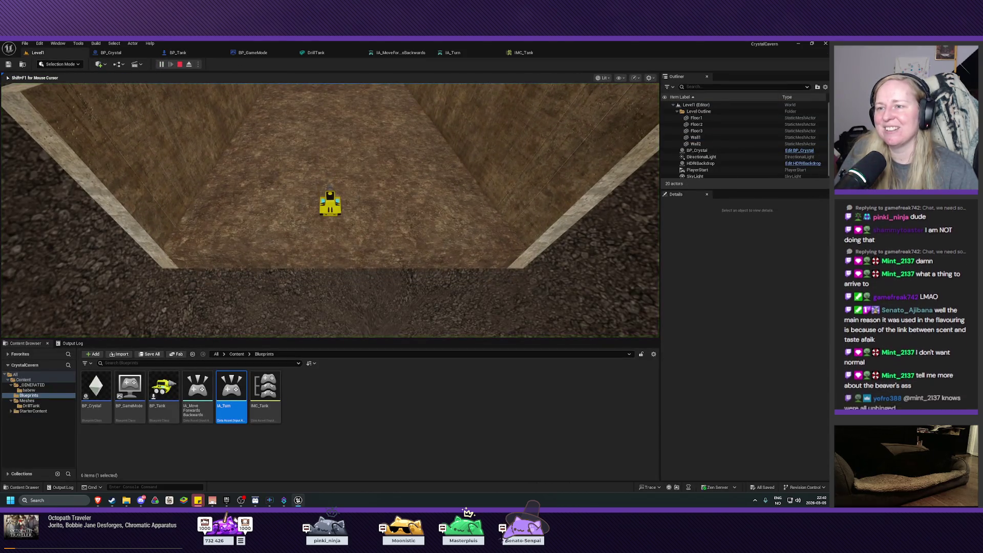
Step: Turn the tank repeatedly with A in the running Level1, then end the play session
{"action": "key", "text": "a"}
{"action": "key", "text": "a"}
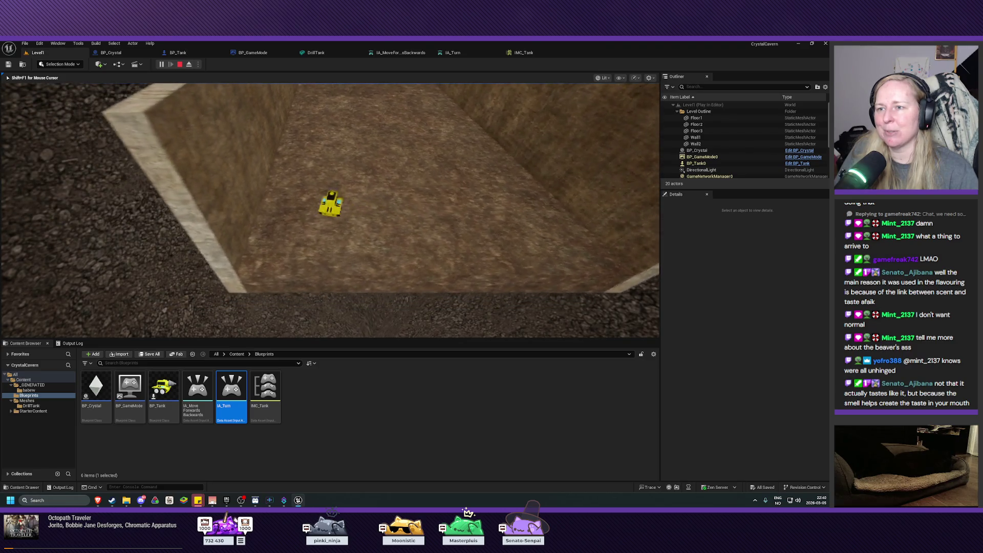
{"action": "key", "text": "a"}
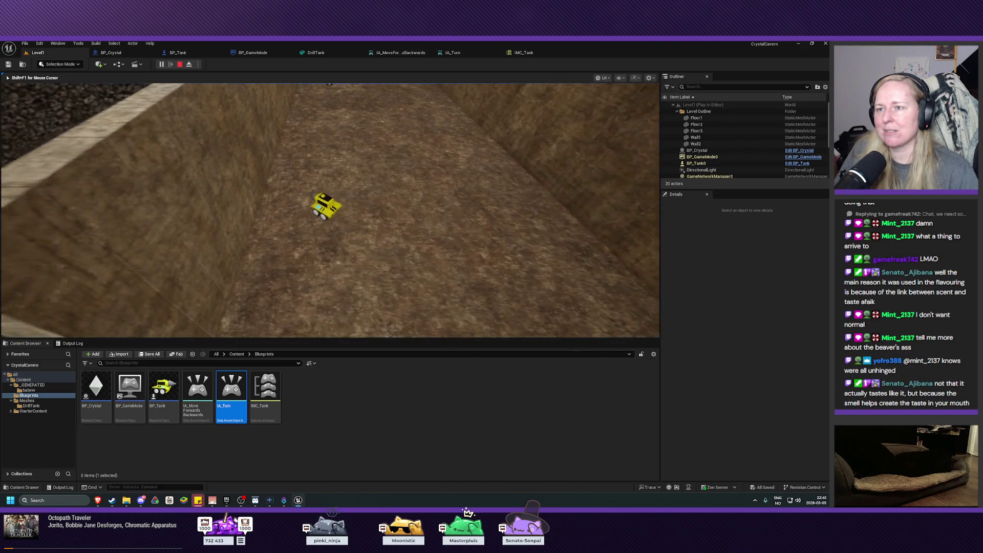
{"action": "key", "text": "a"}
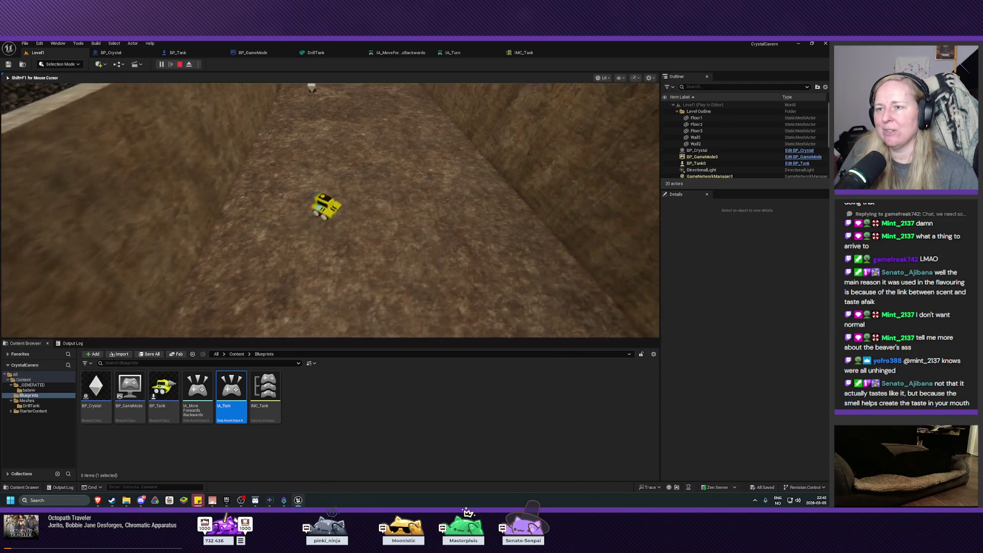
{"action": "key", "text": "a"}
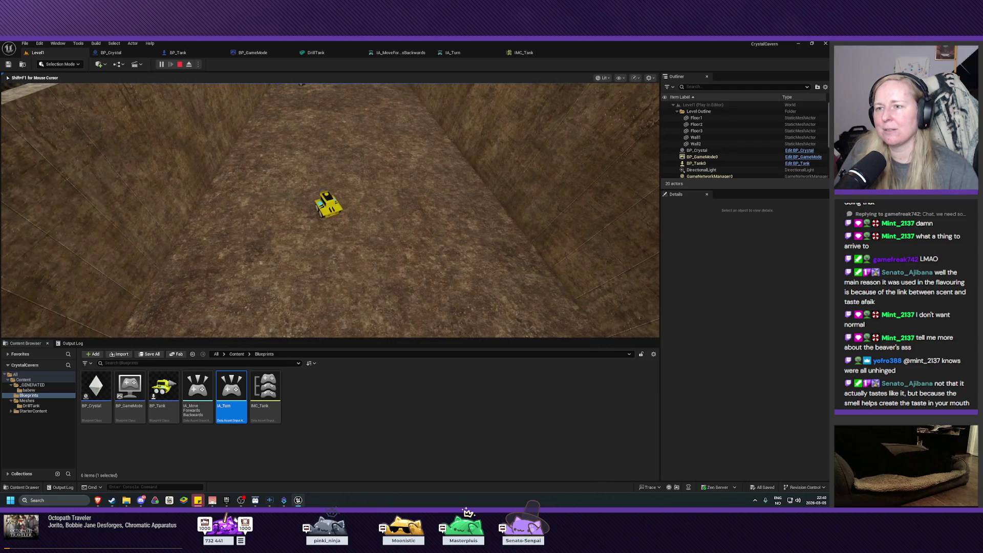
{"action": "key", "text": "Escape"}
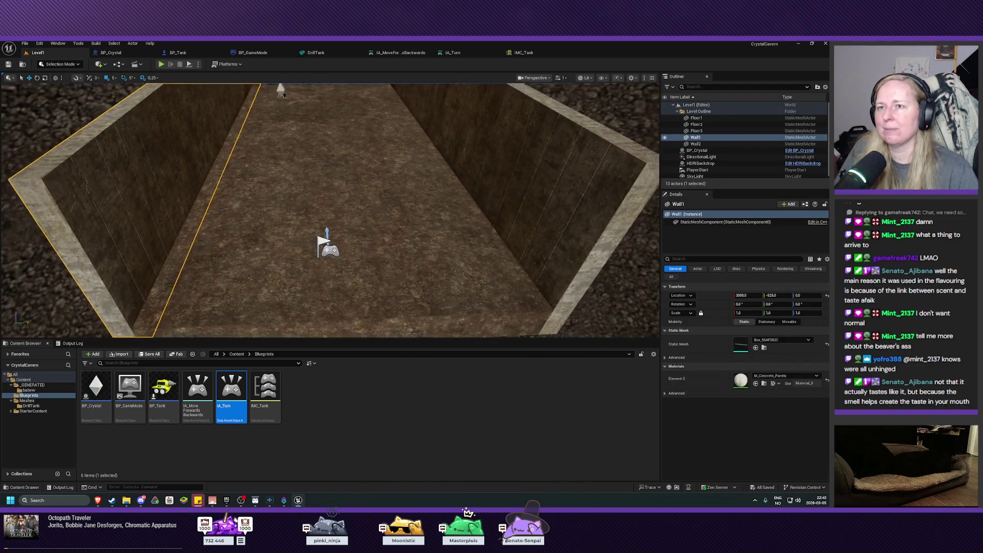
Step: Back in BP_Tank, set the turn multiplier from 1000 to 800 and recompile
{"action": "left_click", "coordinate": [253, 53]}
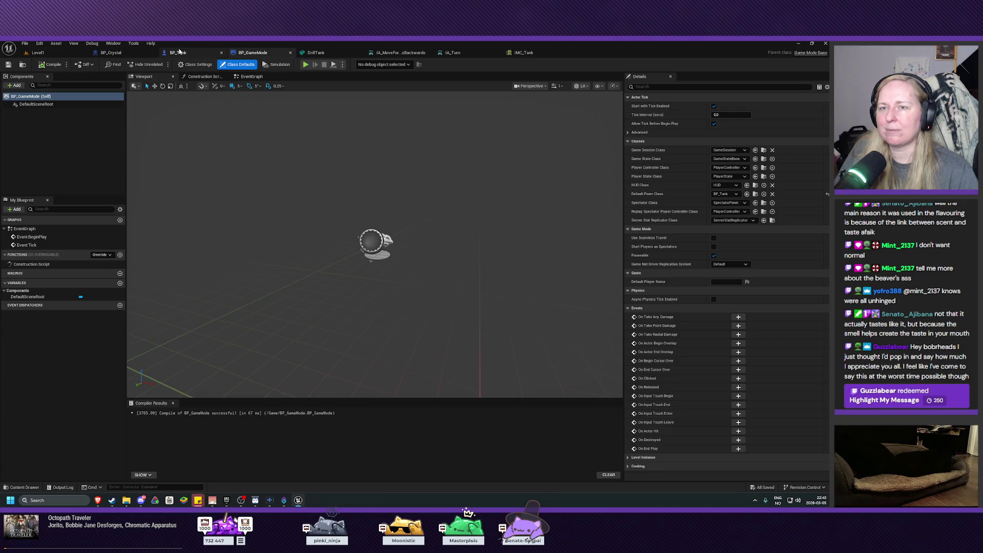
{"action": "left_click", "coordinate": [178, 52]}
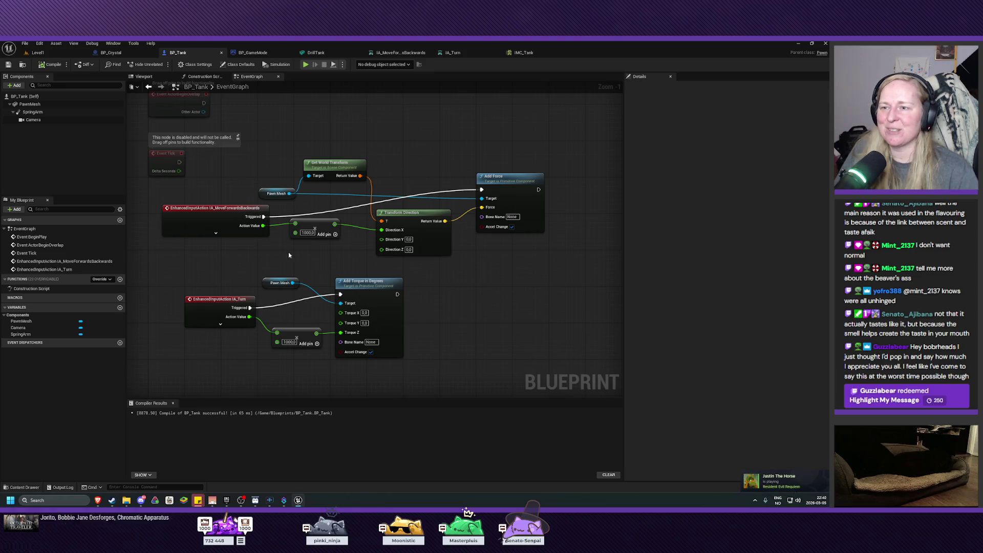
{"action": "left_click", "coordinate": [289, 342]}
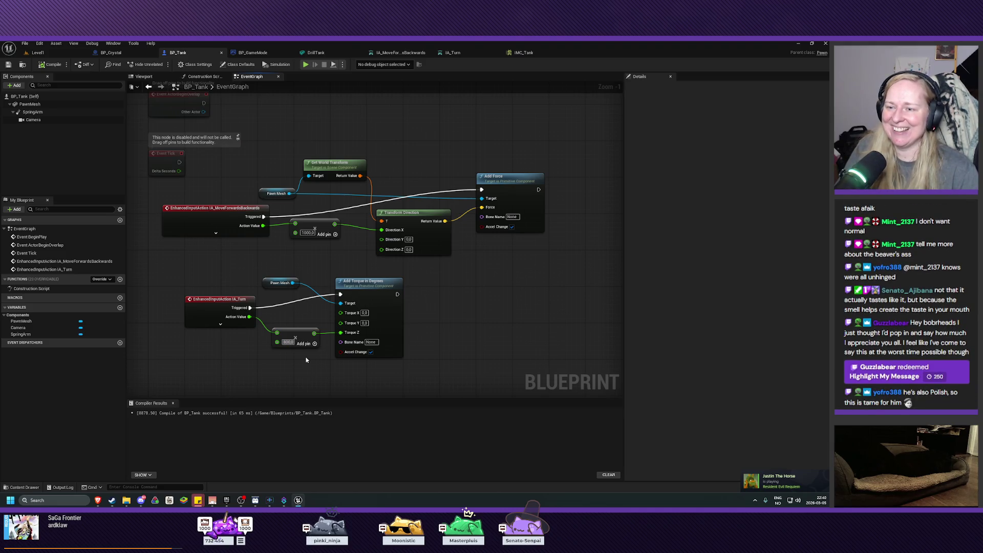
{"action": "type", "text": "800"}
{"action": "key", "text": "Return"}
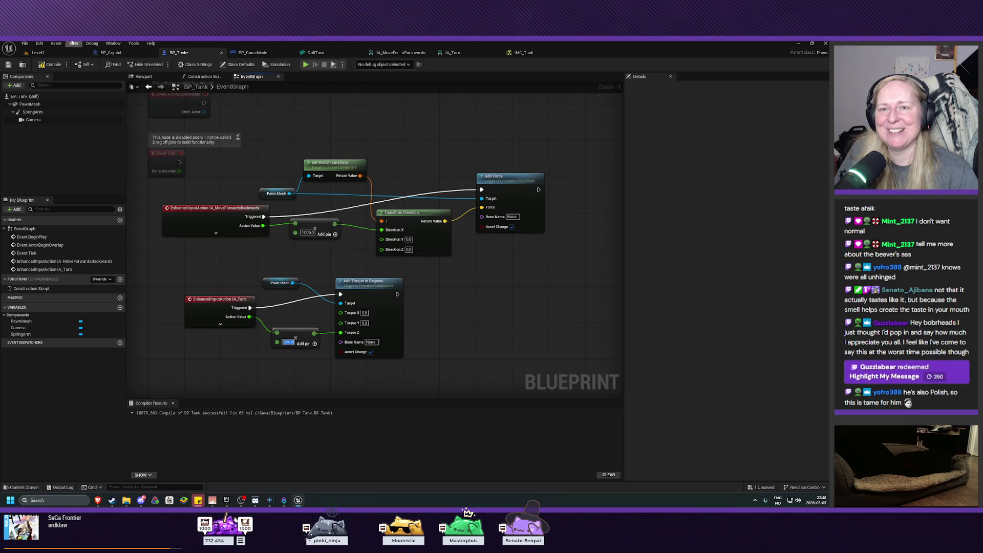
{"action": "left_click", "coordinate": [50, 65]}
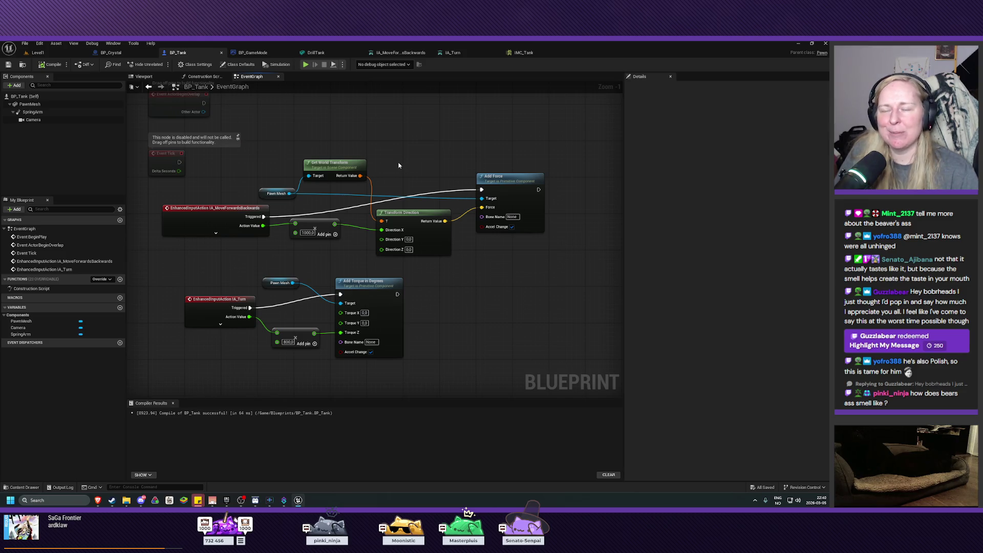
{"action": "mouse_move", "coordinate": [411, 163]}
{"action": "left_mouse_down"}
{"action": "mouse_move", "coordinate": [394, 149]}
{"action": "mouse_move", "coordinate": [413, 171]}
{"action": "left_mouse_up"}
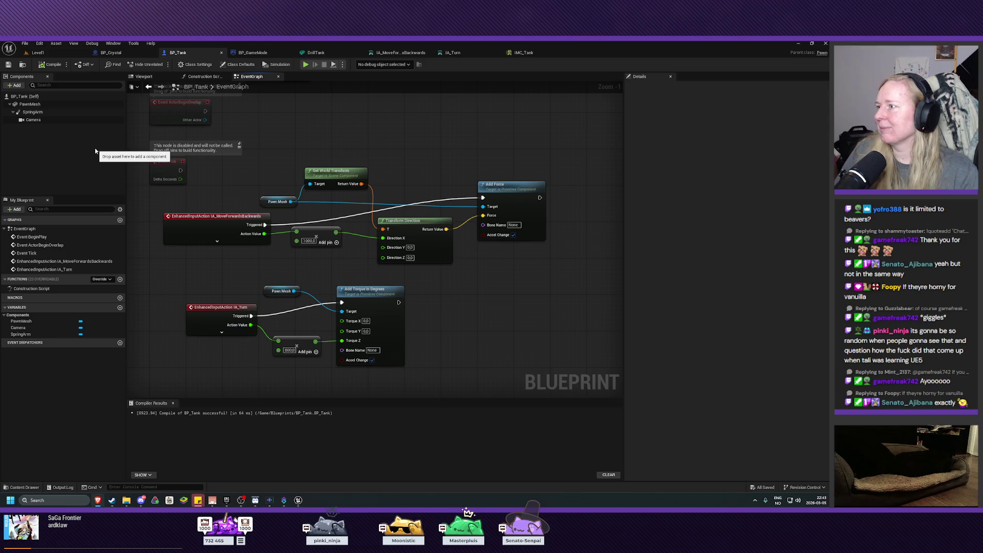
{"action": "left_click", "coordinate": [30, 105]}
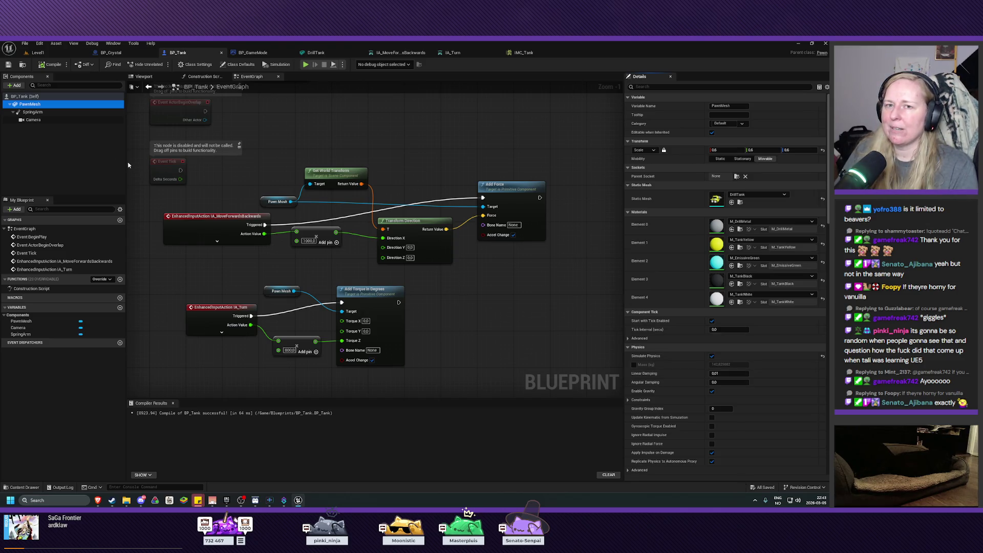
Step: Set Pawn Mesh Linear Damping to 1 and Angular Damping to 0.7, then save and compile BP_Tank
{"action": "left_click", "coordinate": [732, 374]}
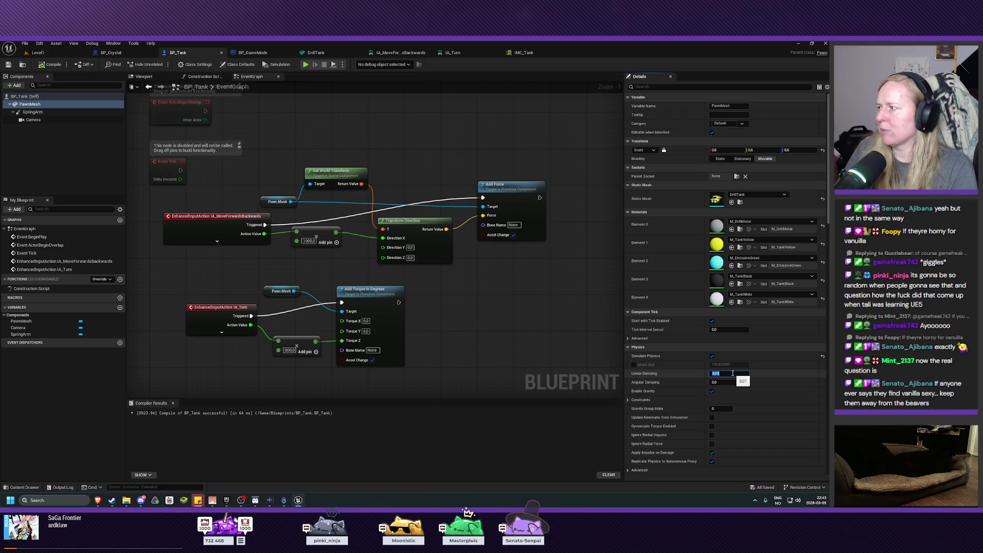
{"action": "type", "text": "1"}
{"action": "left_click", "coordinate": [737, 381]}
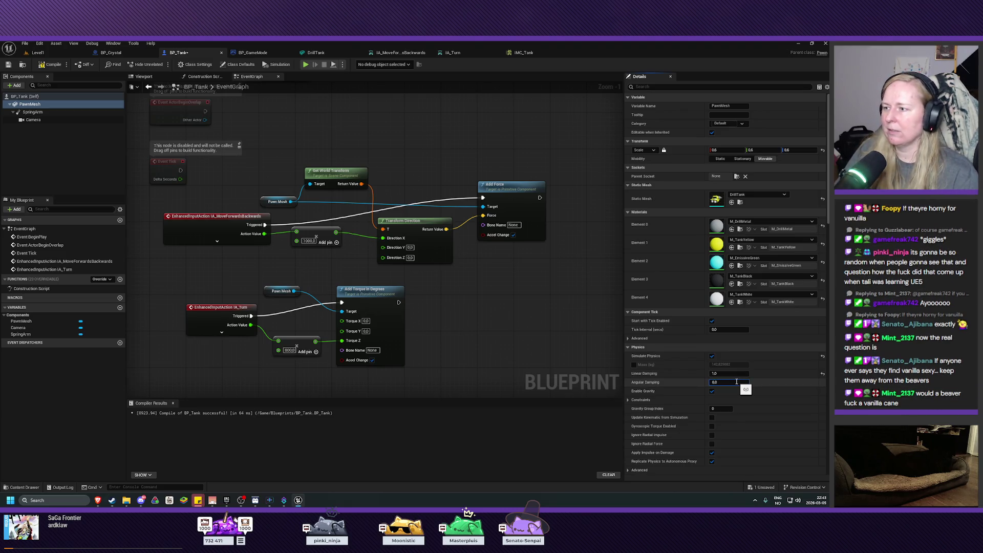
{"action": "type", "text": "0.7"}
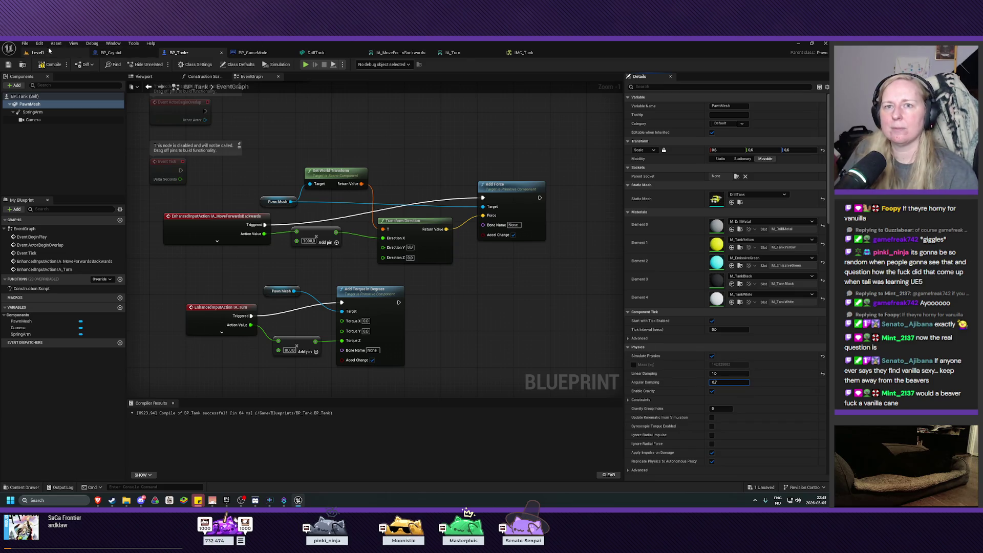
{"action": "left_click", "coordinate": [8, 66]}
{"action": "left_click", "coordinate": [66, 65]}
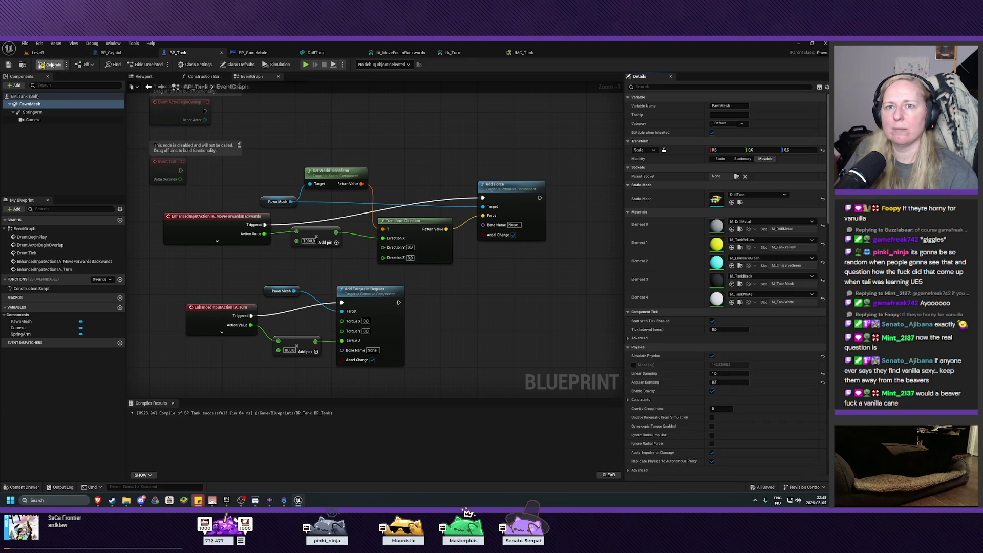
{"action": "left_click", "coordinate": [38, 52]}
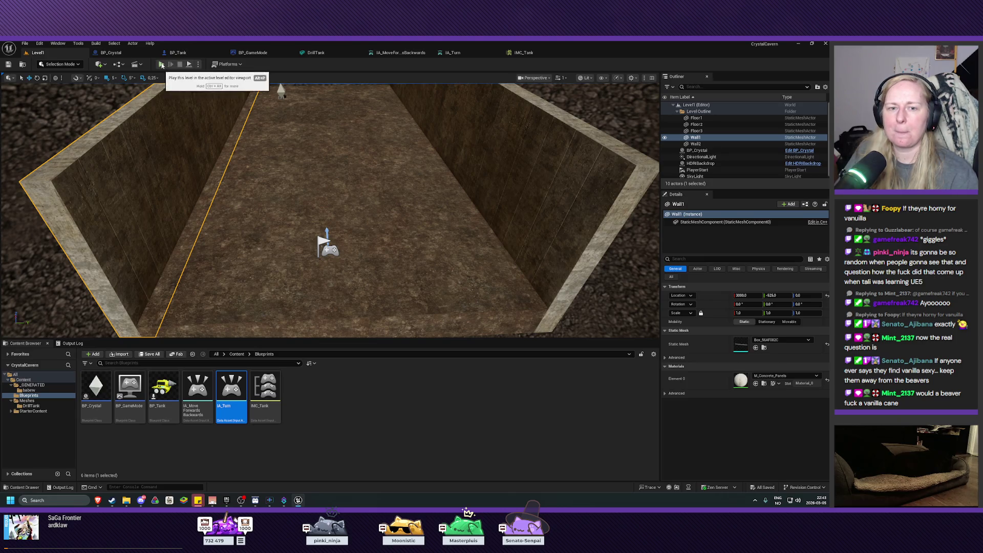
Step: Play Level1 and turn the tank with D to check the damping, then stop play
{"action": "left_click", "coordinate": [162, 64]}
{"action": "key", "text": "d"}
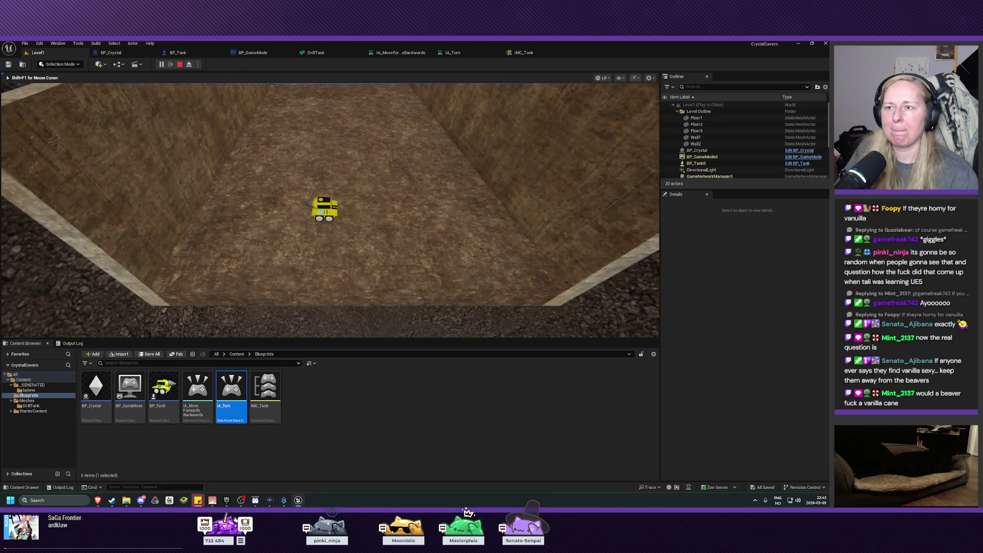
{"action": "key", "text": "d"}
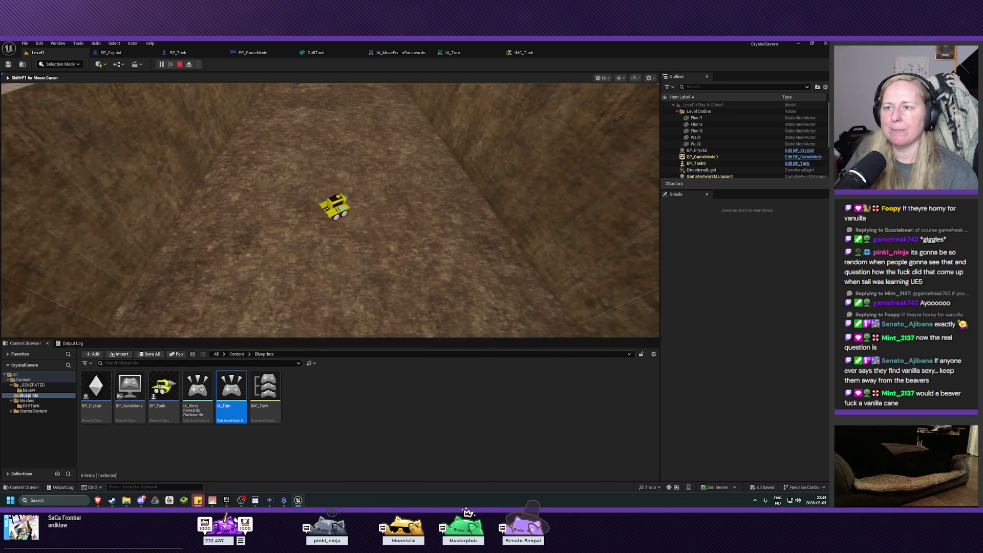
{"action": "key", "text": "d"}
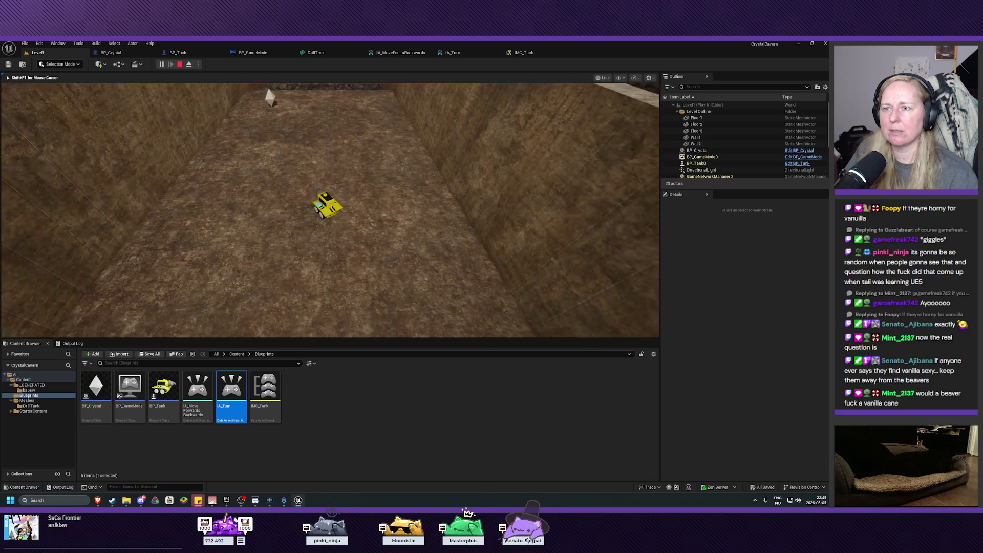
{"action": "key", "text": "Escape"}
Step: In BP_Tank, lower the Pawn Mesh Linear Damping to 0.5
{"action": "left_click", "coordinate": [178, 52]}
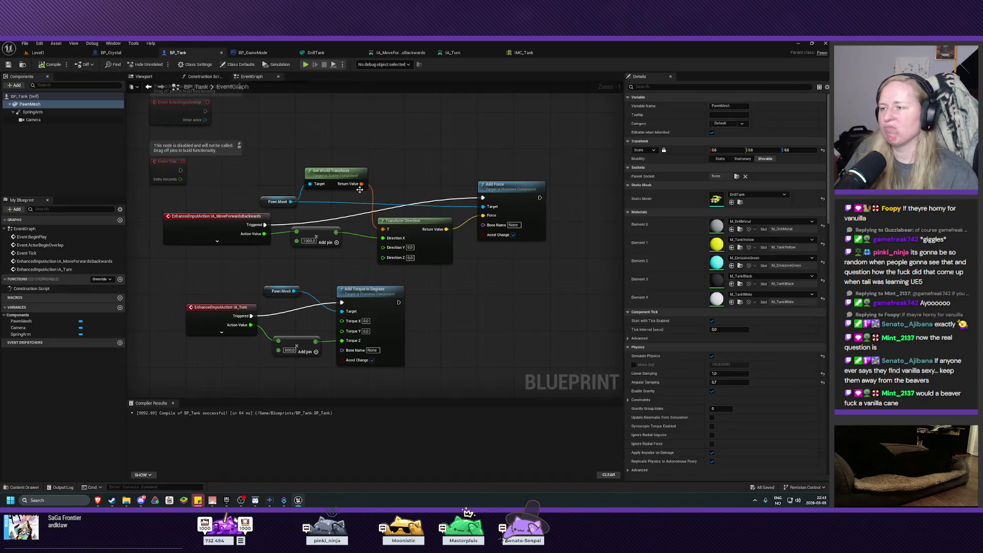
{"action": "left_click", "coordinate": [725, 374]}
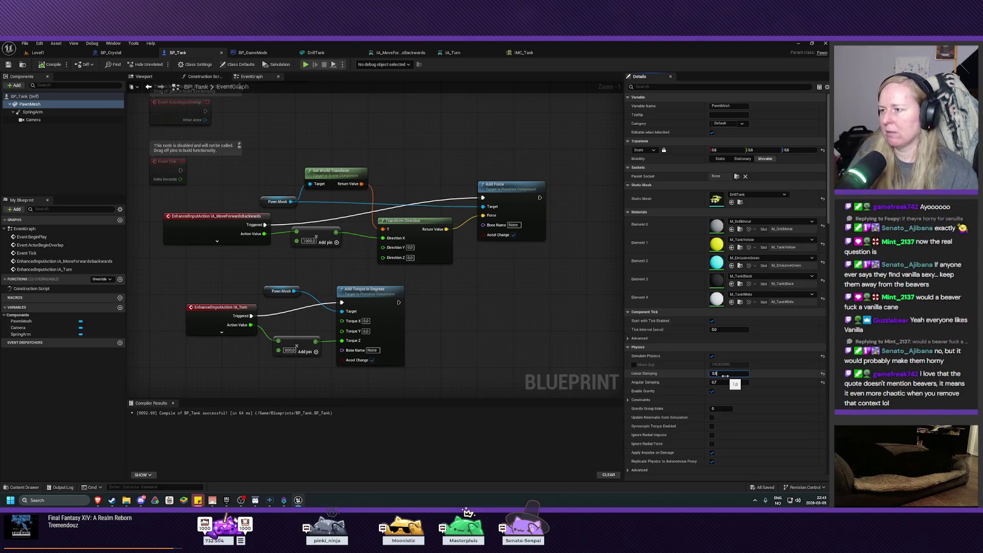
{"action": "key", "text": "Return"}
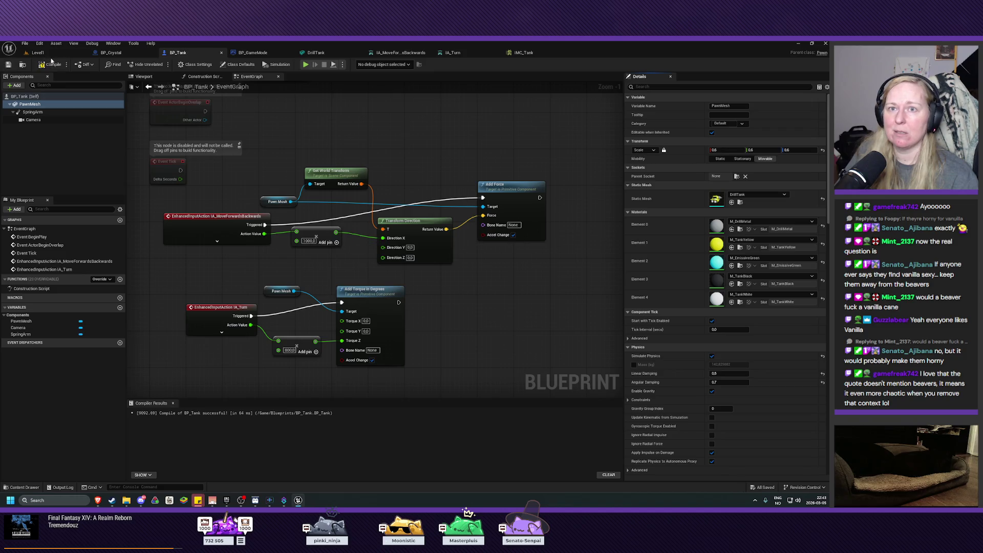
Step: Test-drive the tank in Level1 with W, A and D, then stop and look down the corridor
{"action": "left_click", "coordinate": [52, 56]}
{"action": "key", "text": "alt+p"}
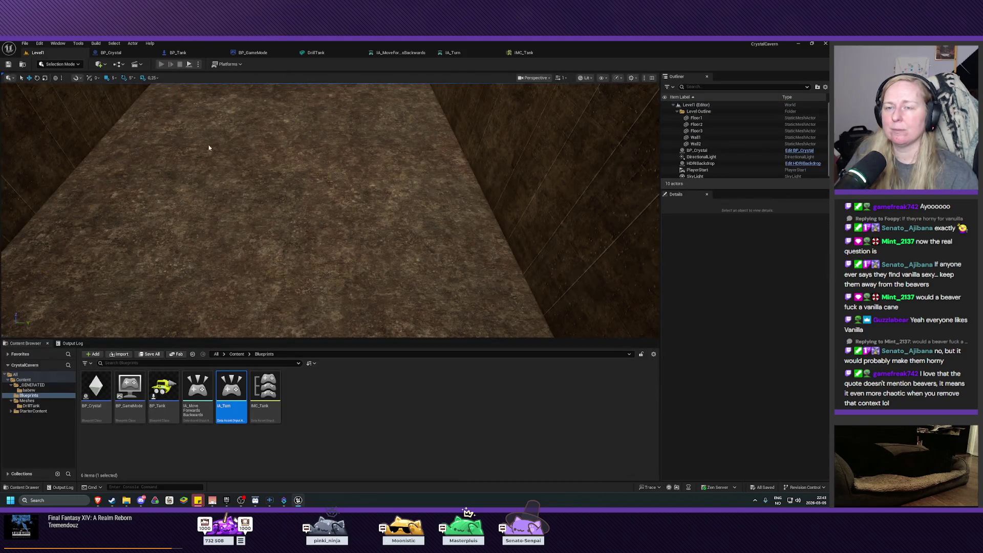
{"action": "key", "text": "w"}
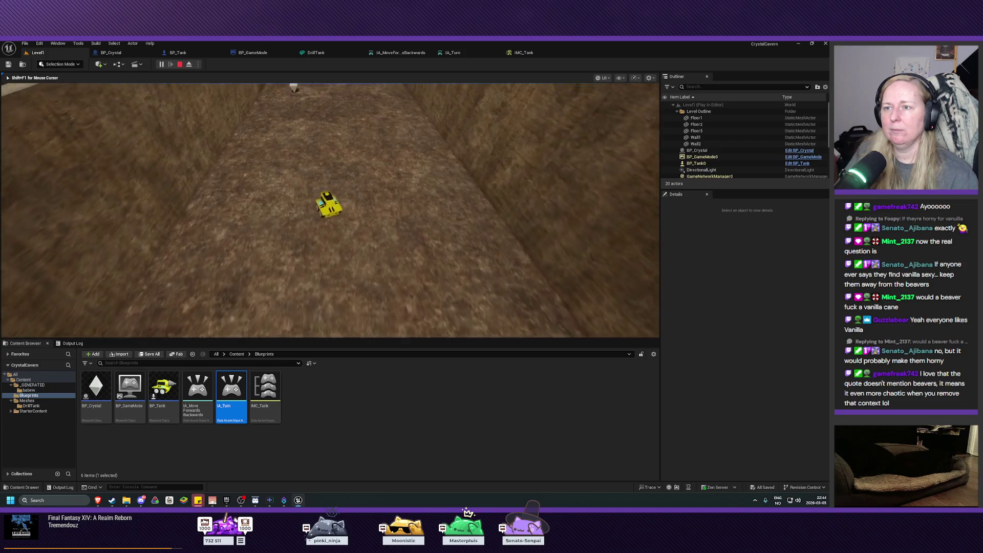
{"action": "key", "text": "a"}
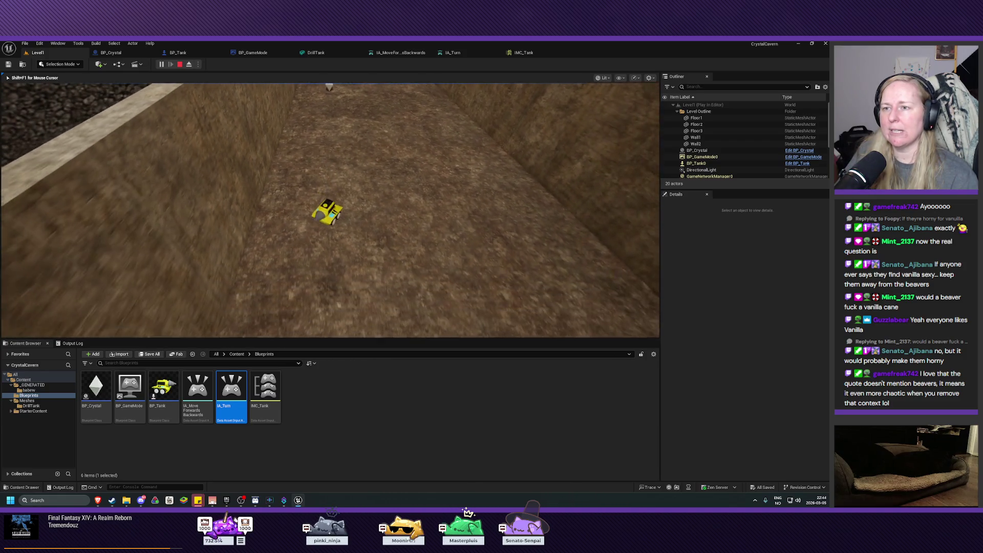
{"action": "key", "text": "d"}
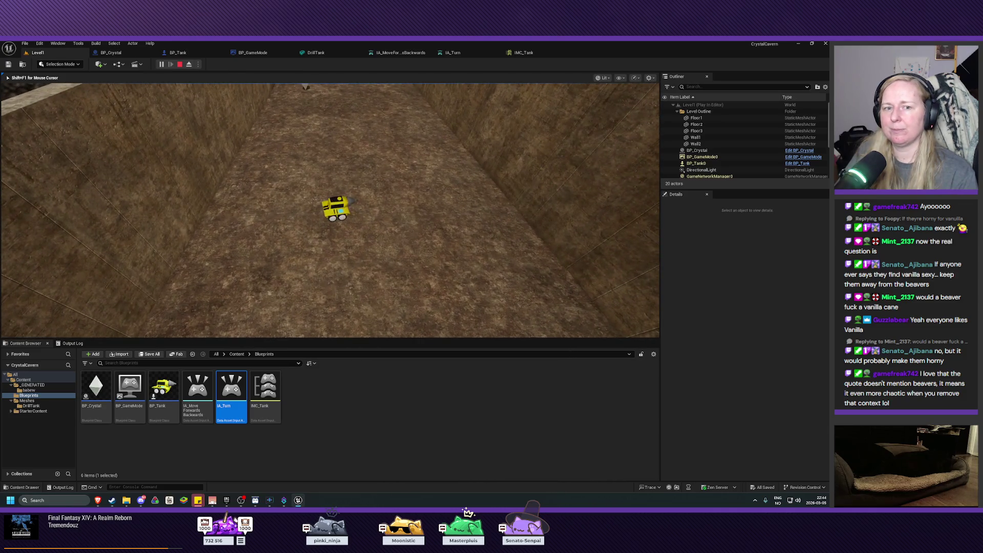
{"action": "key", "text": "Escape"}
{"action": "left_click", "coordinate": [235, 208]}
{"action": "left_click_drag", "start_coordinate": [330, 210], "coordinate": [374, 205]}
{"action": "mouse_move", "coordinate": [238, 210]}
{"action": "left_mouse_down"}
{"action": "mouse_move", "coordinate": [246, 205]}
{"action": "mouse_move", "coordinate": [238, 210]}
{"action": "left_mouse_up"}
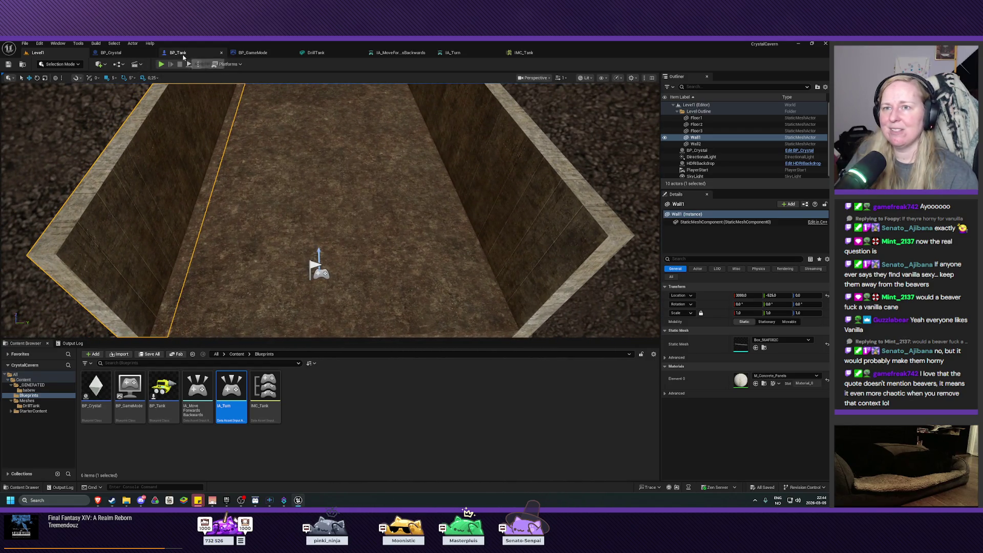
{"action": "left_click", "coordinate": [183, 54]}
Step: Raise the Pawn Mesh Linear Damping in BP_Tank to 0.8
{"action": "left_click", "coordinate": [741, 373]}
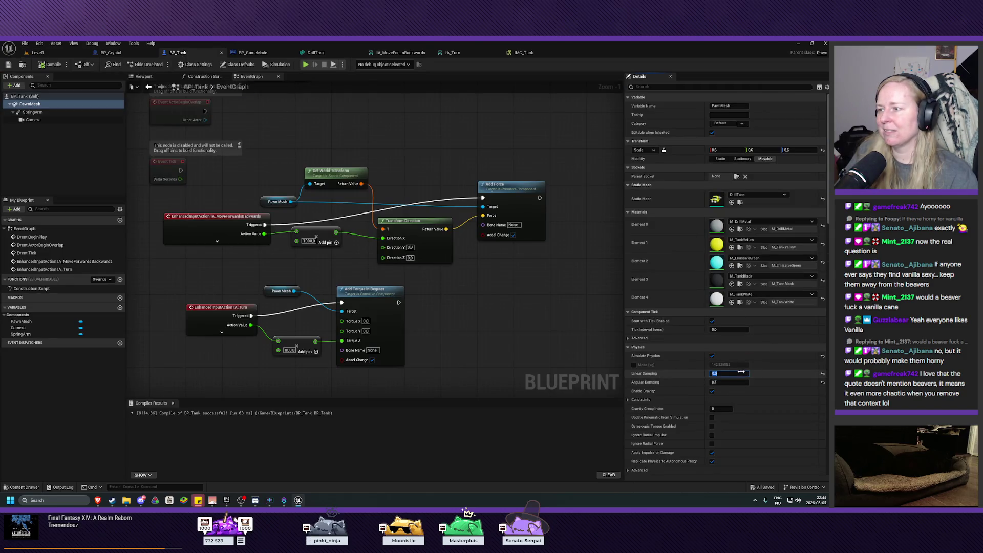
{"action": "type", "text": "0."}
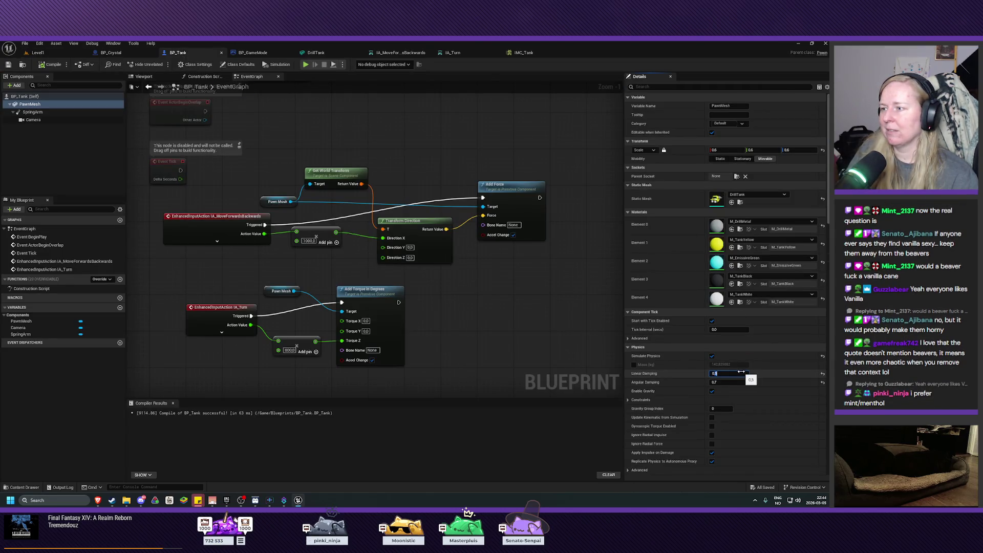
{"action": "key", "text": "Return"}
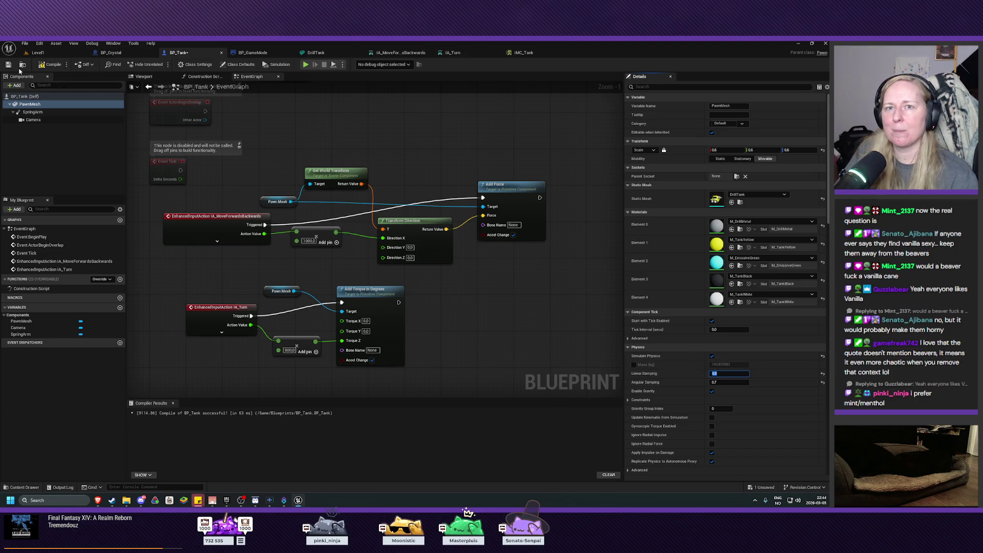
{"action": "left_click", "coordinate": [38, 52]}
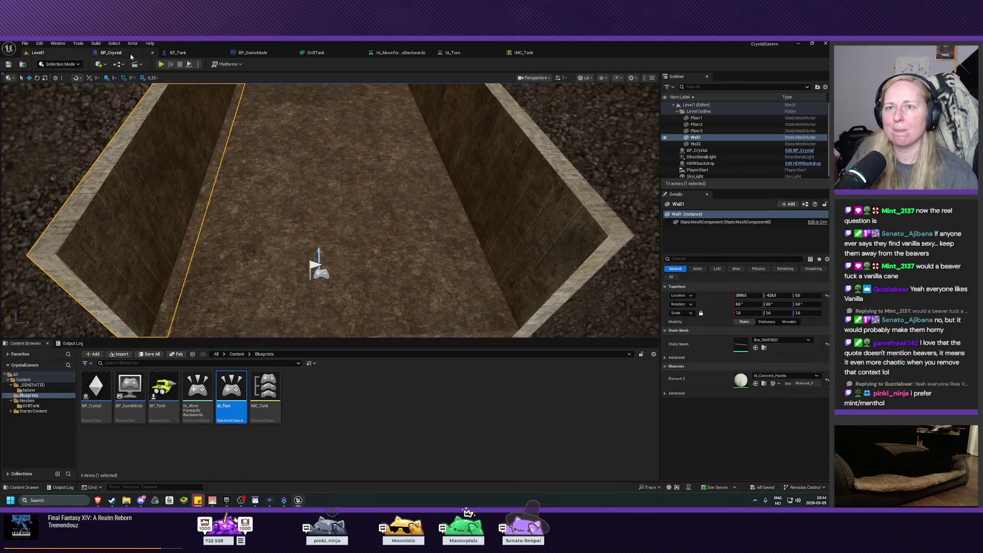
Step: Play Level1, turn with D and drive forward with W toward the corridor's end, then stop
{"action": "left_click", "coordinate": [160, 65]}
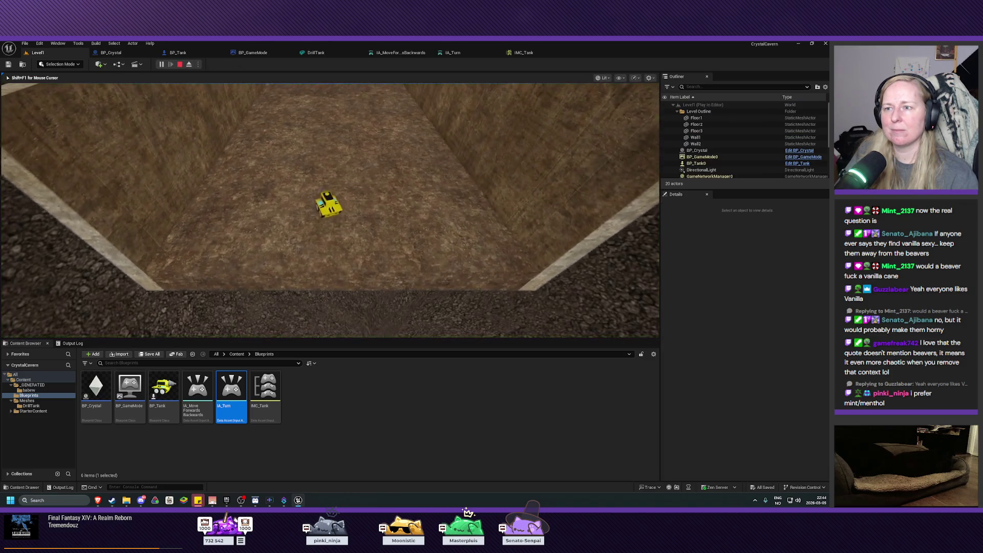
{"action": "key", "text": "d"}
{"action": "key", "text": "d"}
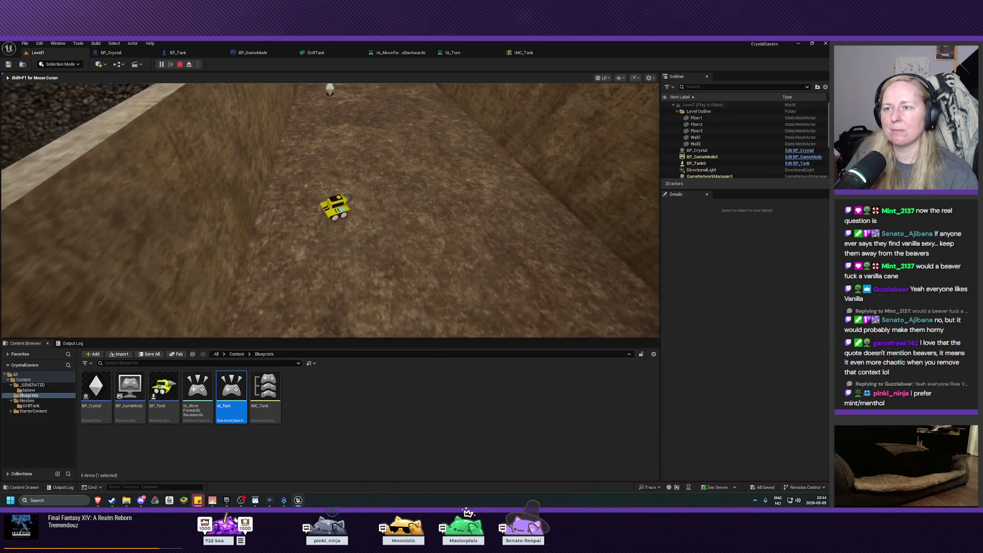
{"action": "key", "text": "d"}
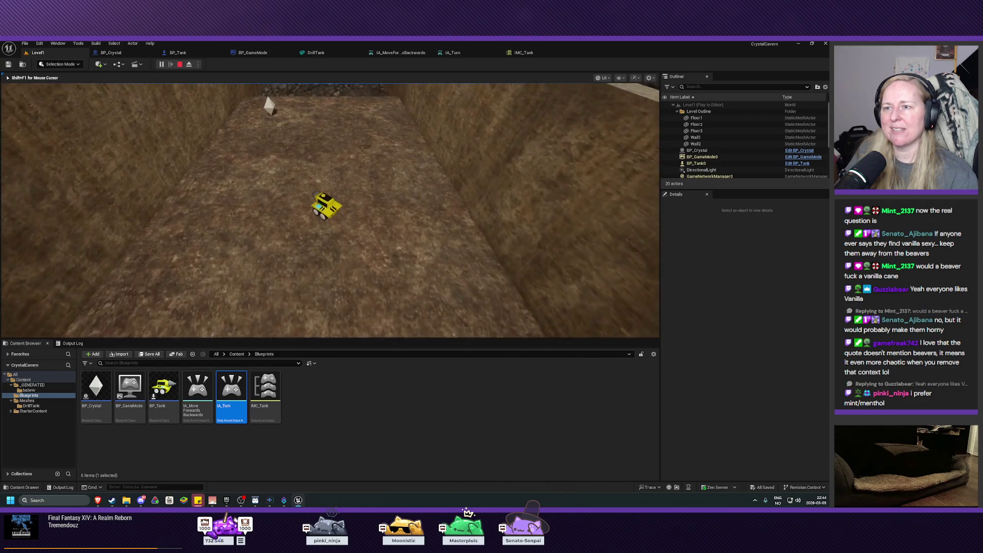
{"action": "key", "text": "d"}
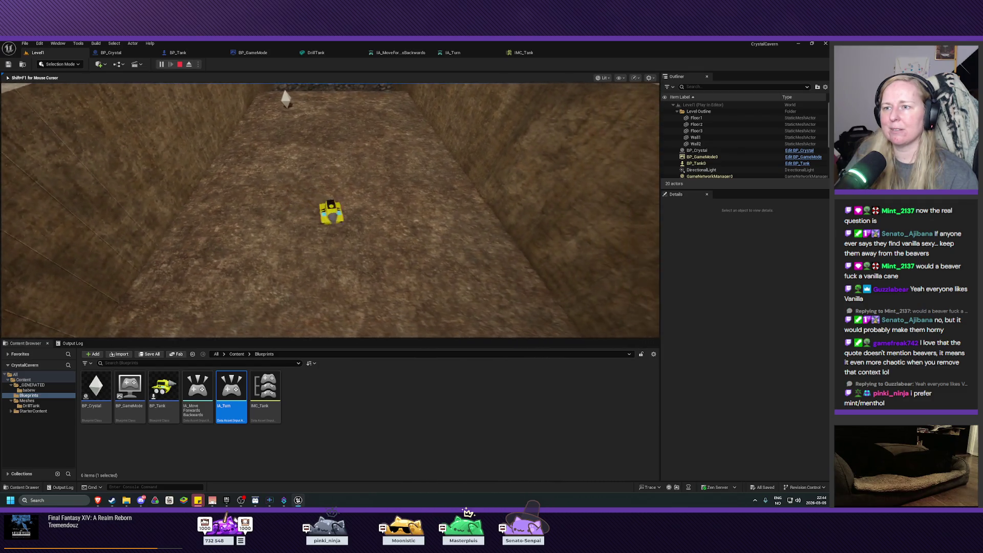
{"action": "key", "text": "d"}
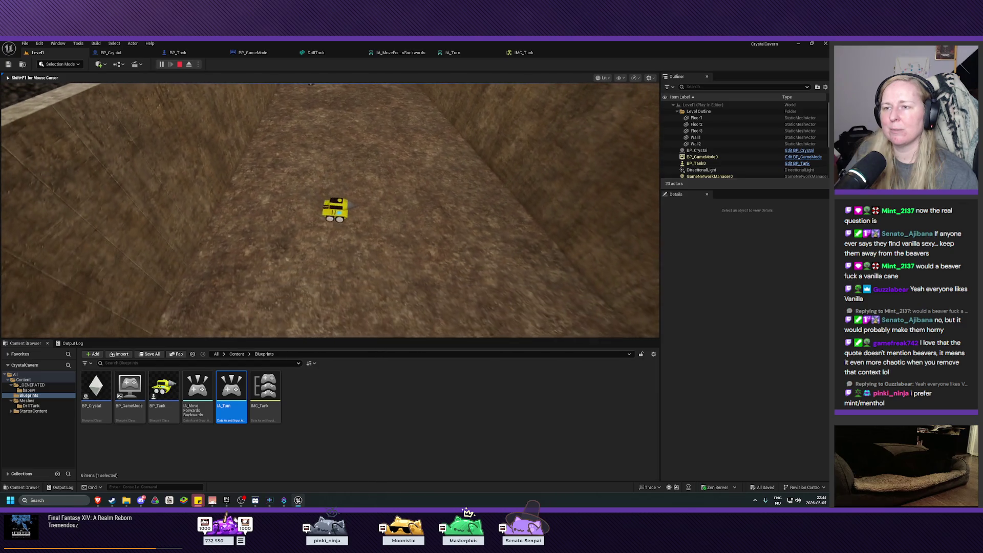
{"action": "key", "text": "d"}
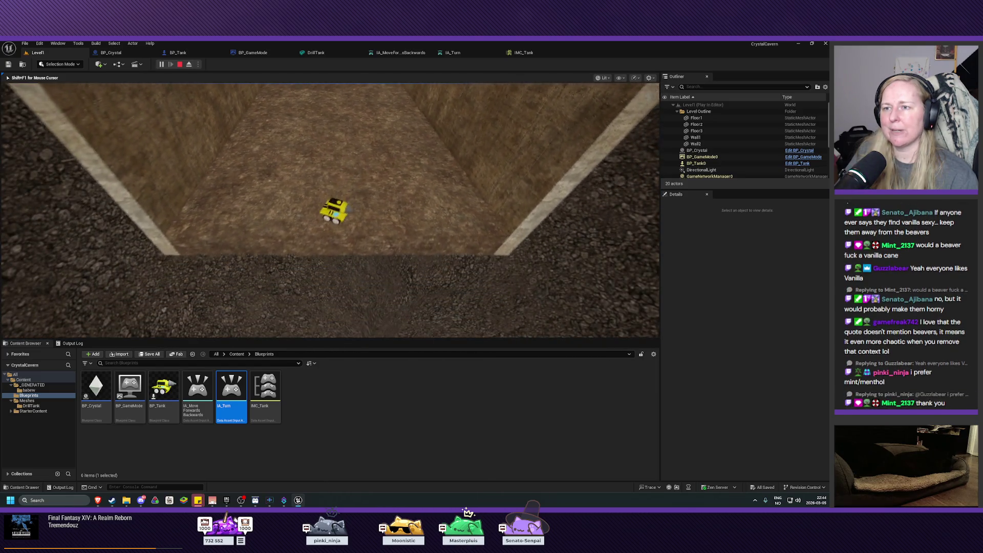
{"action": "key", "text": "w"}
{"action": "key", "text": "d"}
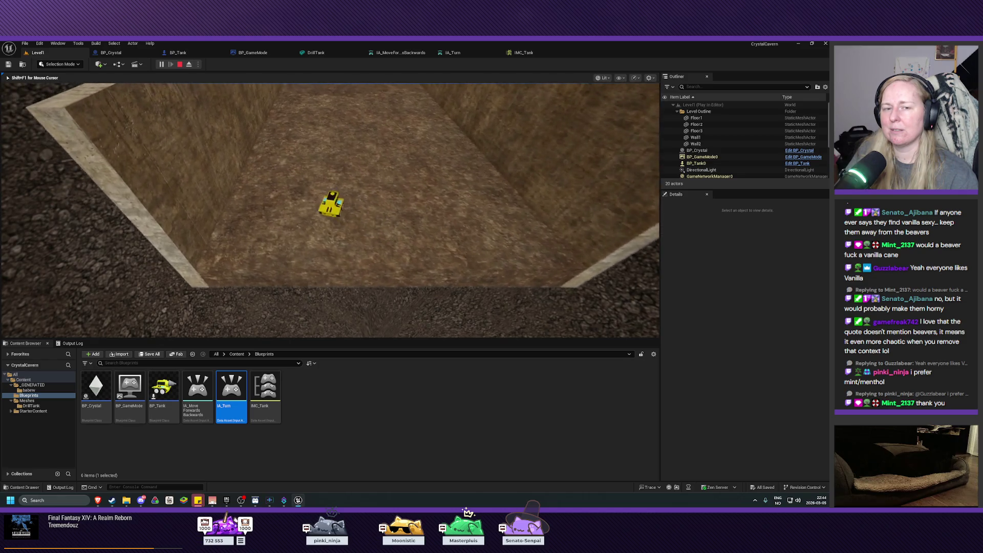
{"action": "key", "text": "Escape"}
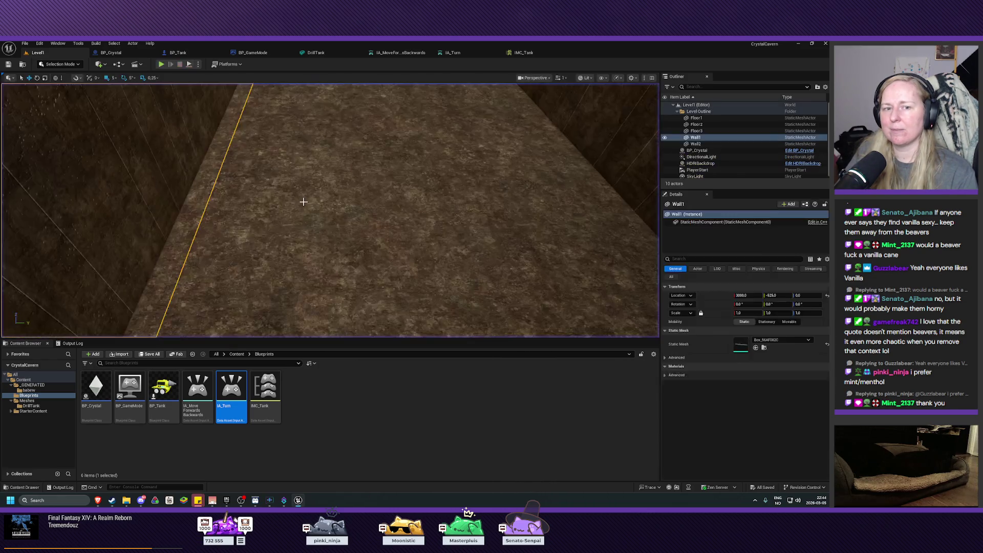
{"action": "scroll", "coordinate": [308, 206], "scroll_direction": "down", "scroll_amount": 5}
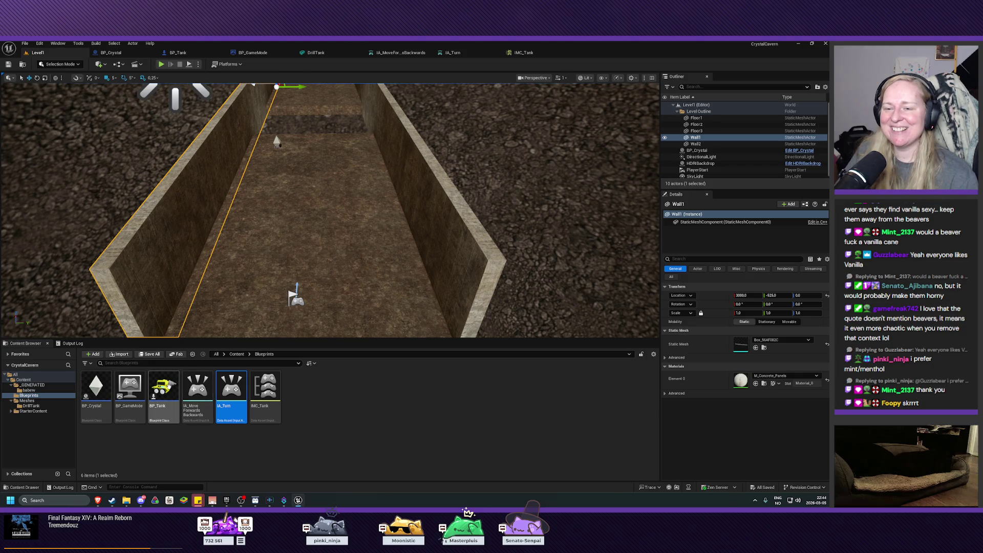
{"action": "mouse_move", "coordinate": [173, 393]}
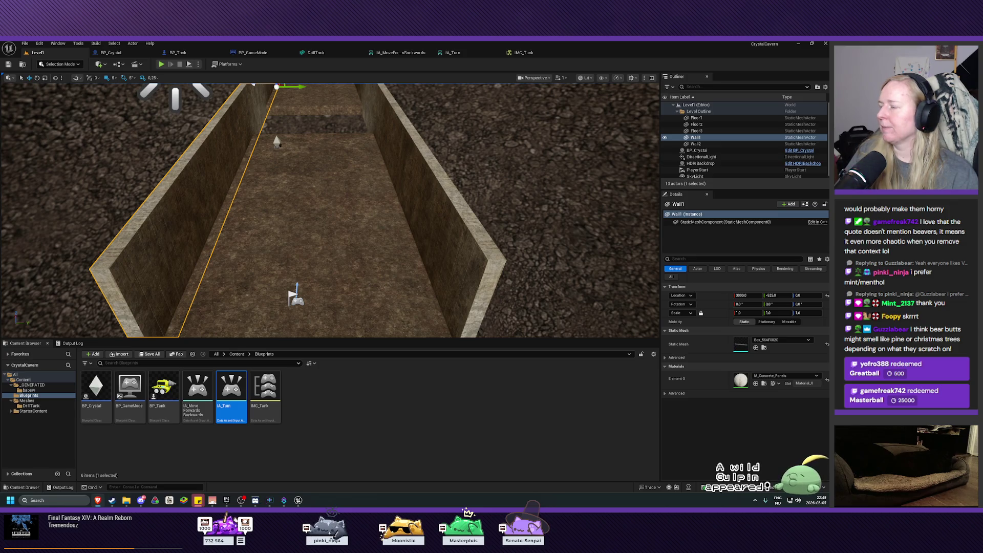
{"action": "left_click", "coordinate": [161, 64]}
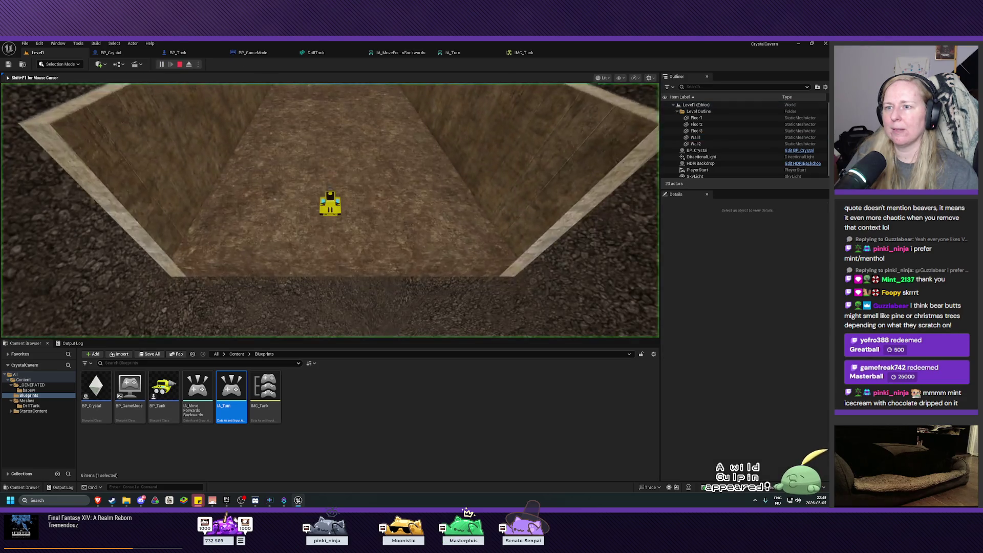
{"action": "key", "text": "d"}
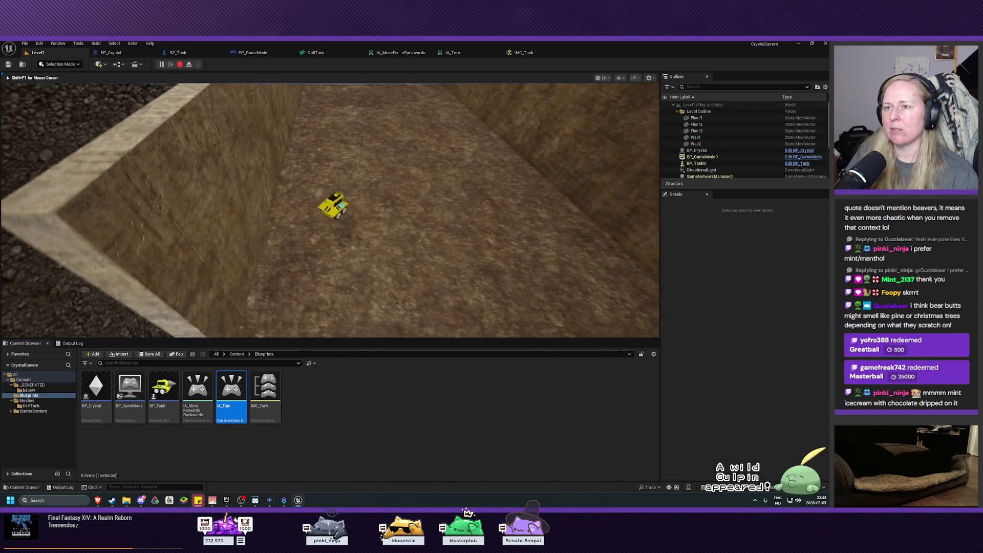
{"action": "key", "text": "Escape"}
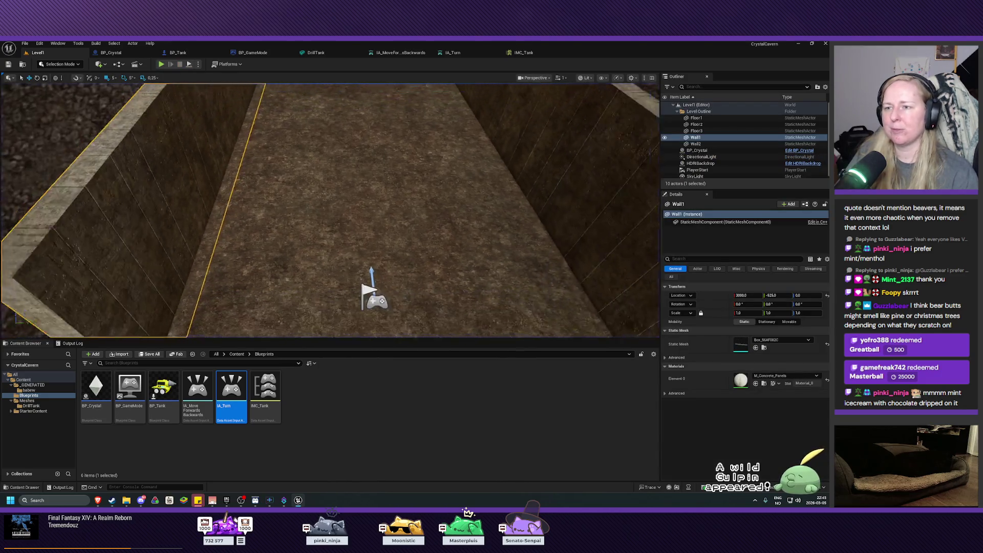
{"action": "scroll", "coordinate": [362, 239], "scroll_direction": "down", "scroll_amount": 5}
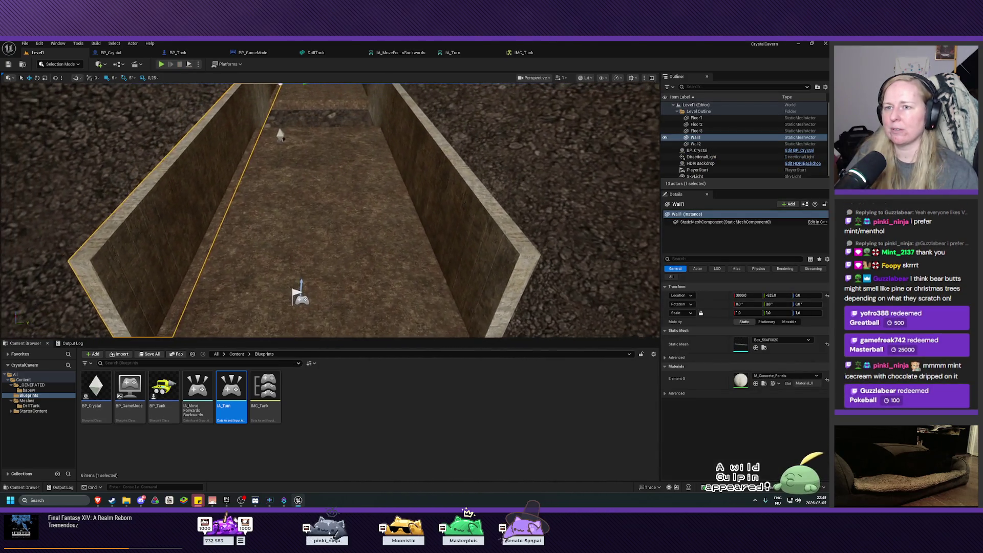
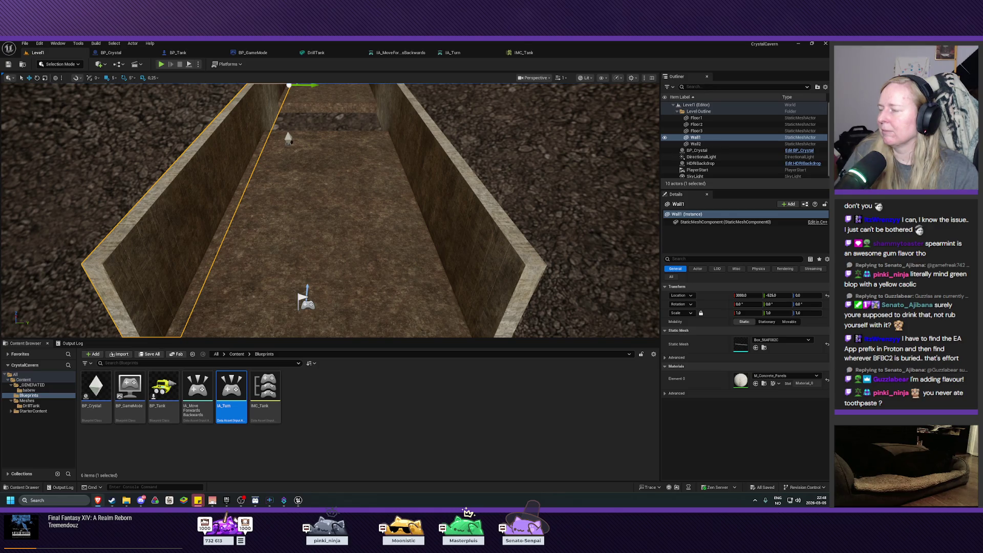
Step: Open BP_Tank's component viewport and orbit around the yellow drill tank mesh
{"action": "left_click", "coordinate": [161, 54]}
{"action": "left_click", "coordinate": [149, 76]}
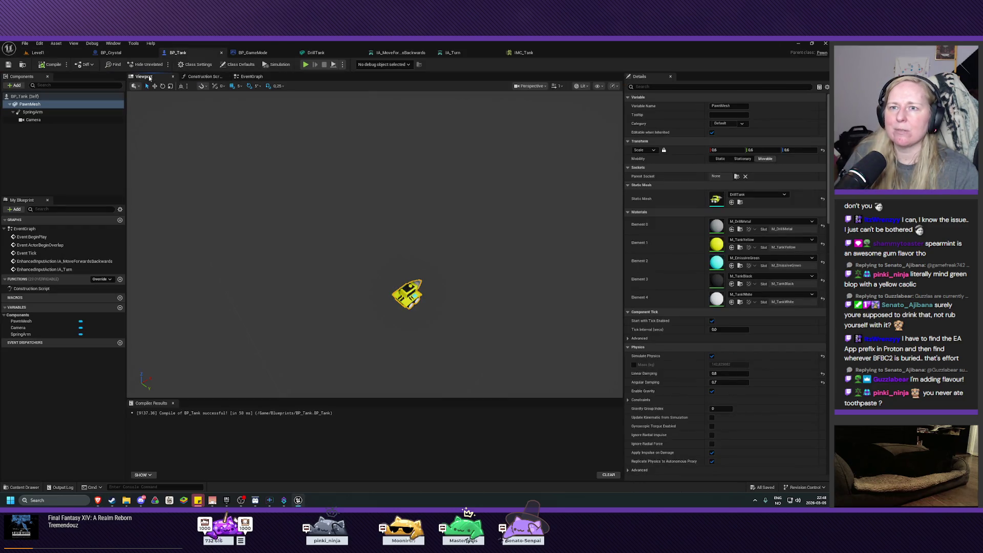
{"action": "mouse_move", "coordinate": [366, 263]}
{"action": "left_mouse_down"}
{"action": "mouse_move", "coordinate": [339, 230]}
{"action": "mouse_move", "coordinate": [389, 195]}
{"action": "mouse_move", "coordinate": [333, 236]}
{"action": "mouse_move", "coordinate": [317, 230]}
{"action": "mouse_move", "coordinate": [328, 256]}
{"action": "mouse_move", "coordinate": [317, 254]}
{"action": "mouse_move", "coordinate": [353, 256]}
{"action": "left_mouse_up"}
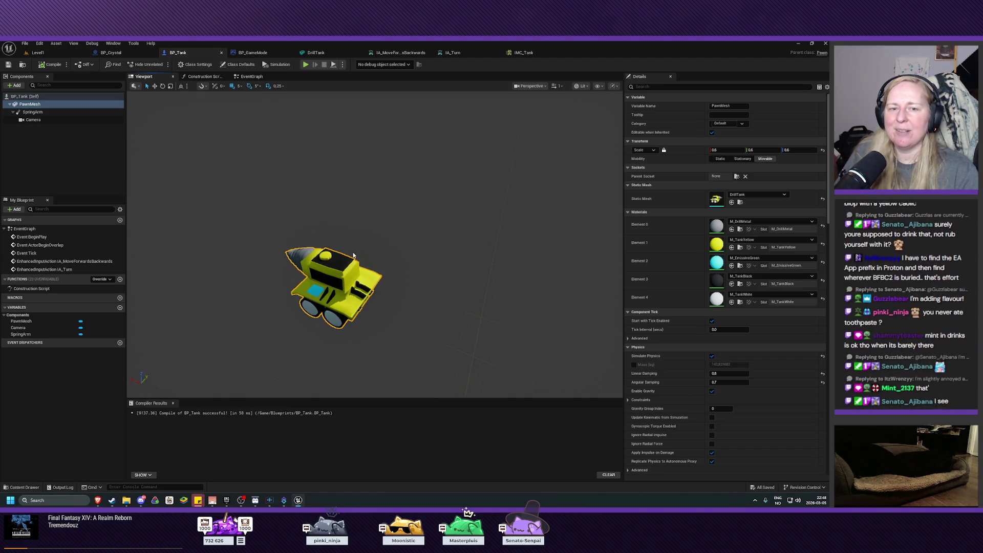
{"action": "mouse_move", "coordinate": [291, 248]}
{"action": "left_mouse_down"}
{"action": "mouse_move", "coordinate": [302, 251]}
{"action": "mouse_move", "coordinate": [288, 251]}
{"action": "left_mouse_up"}
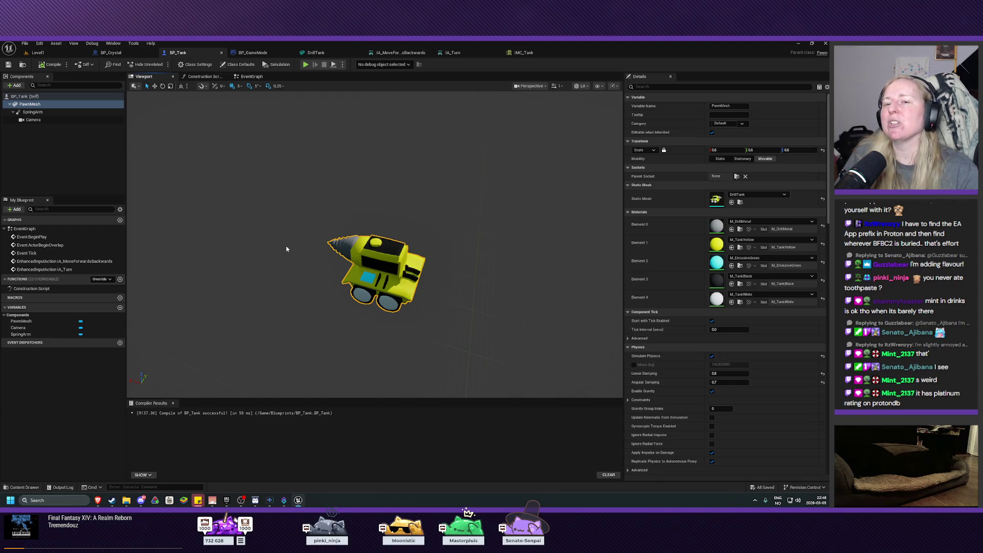
{"action": "left_click_drag", "start_coordinate": [288, 267], "coordinate": [282, 246]}
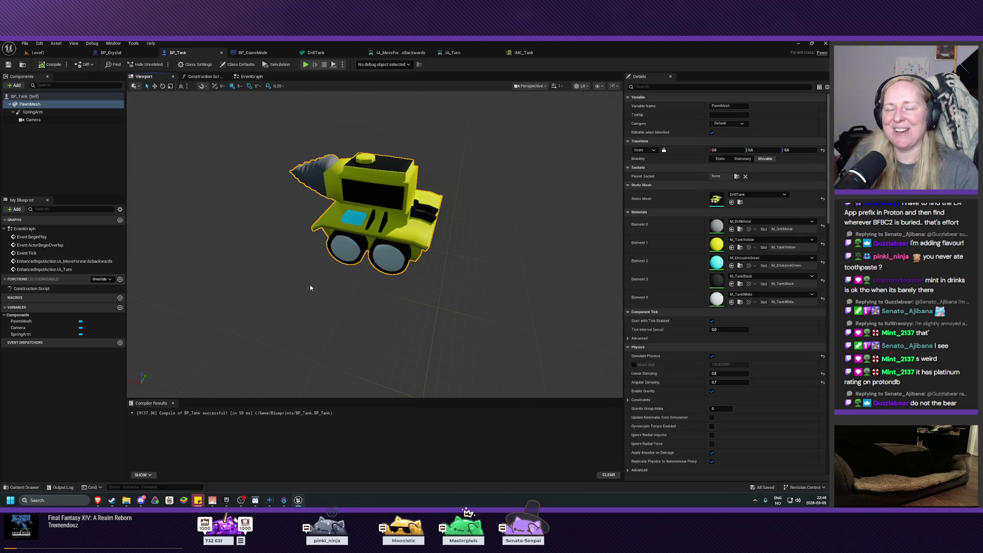
{"action": "left_click_drag", "start_coordinate": [309, 285], "coordinate": [330, 305]}
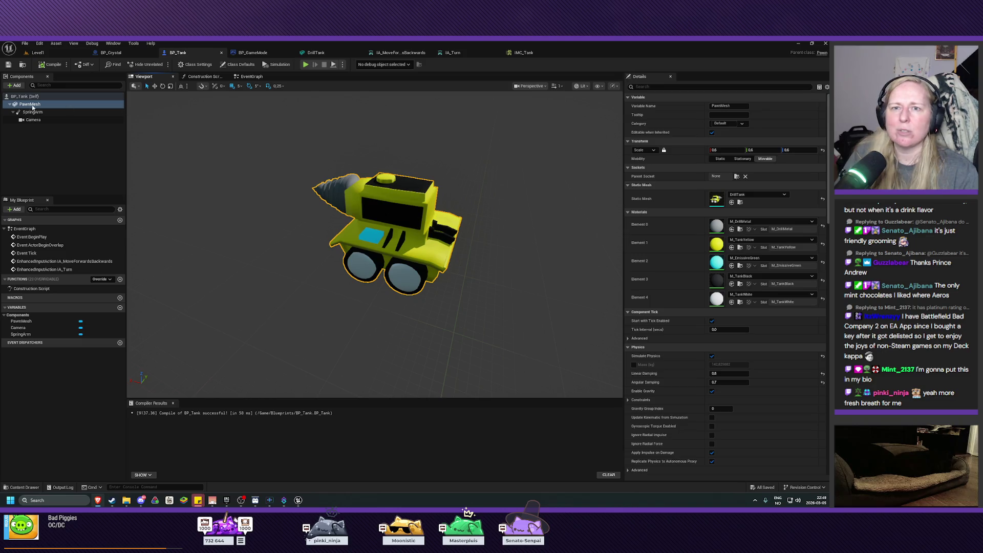
{"action": "left_click", "coordinate": [15, 86]}
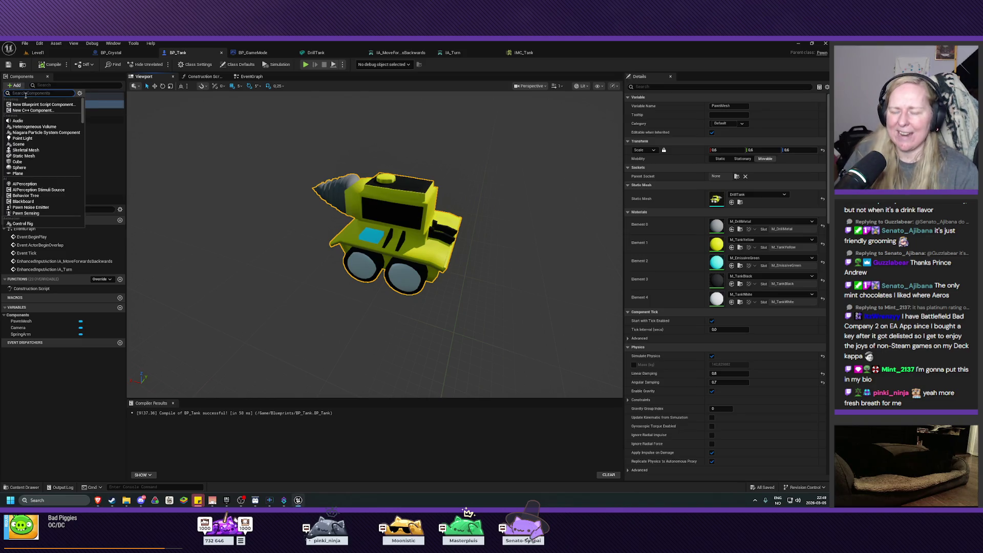
Step: Add an Arrow component under PawnMesh and orbit to see its red arrow on the tank
{"action": "type", "text": "arrow"}
{"action": "key", "text": "Return"}
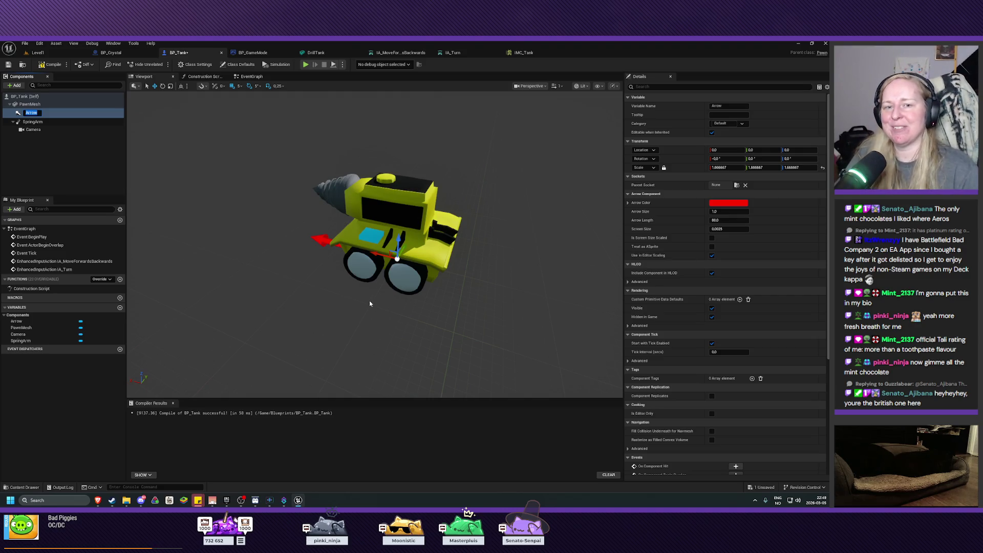
{"action": "mouse_move", "coordinate": [370, 304]}
{"action": "left_mouse_down"}
{"action": "mouse_move", "coordinate": [348, 310]}
{"action": "mouse_move", "coordinate": [417, 298]}
{"action": "mouse_move", "coordinate": [364, 301]}
{"action": "mouse_move", "coordinate": [405, 297]}
{"action": "mouse_move", "coordinate": [452, 124]}
{"action": "left_mouse_up"}
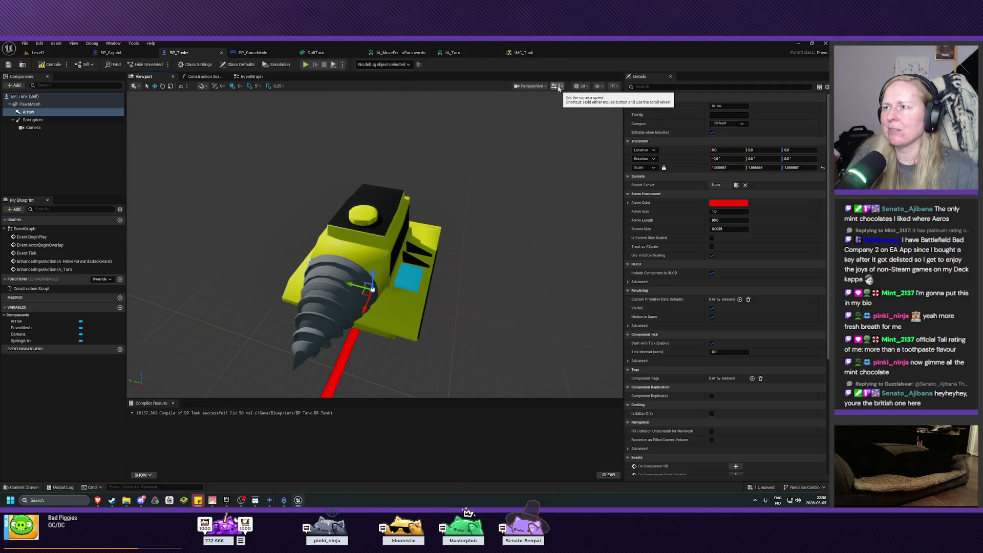
{"action": "scroll", "coordinate": [514, 226], "scroll_direction": "down", "scroll_amount": 5}
{"action": "scroll", "coordinate": [514, 225], "scroll_direction": "up", "scroll_amount": 5}
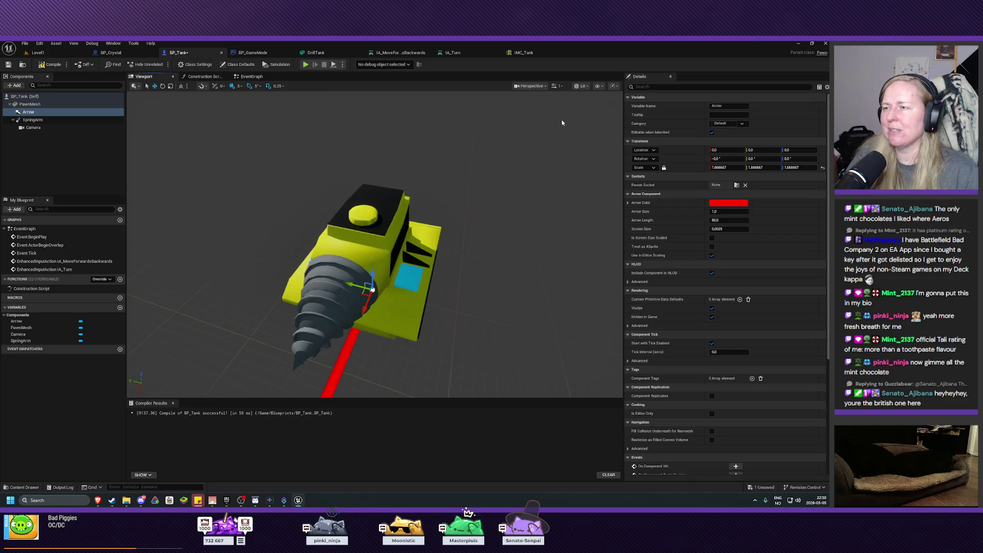
{"action": "left_click", "coordinate": [560, 86]}
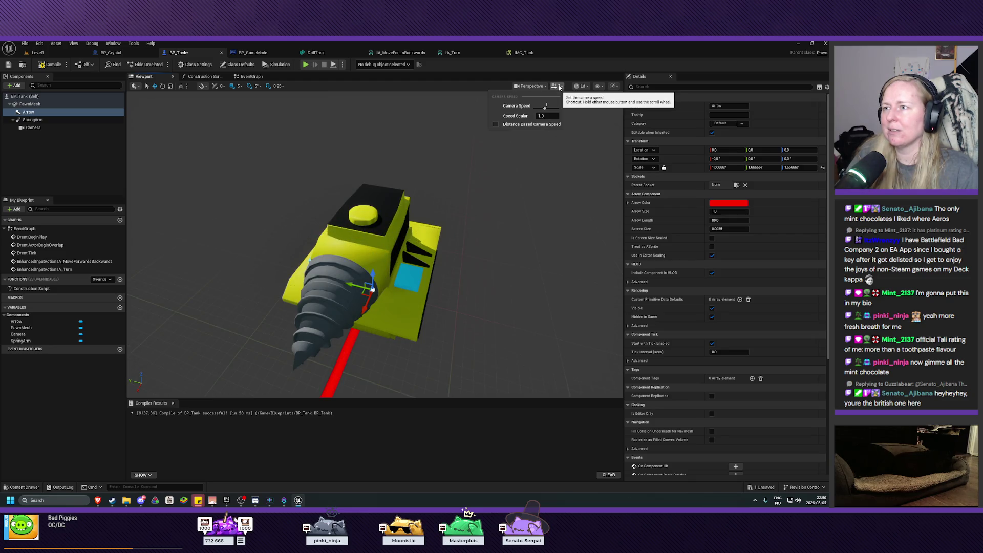
{"action": "left_click", "coordinate": [559, 87]}
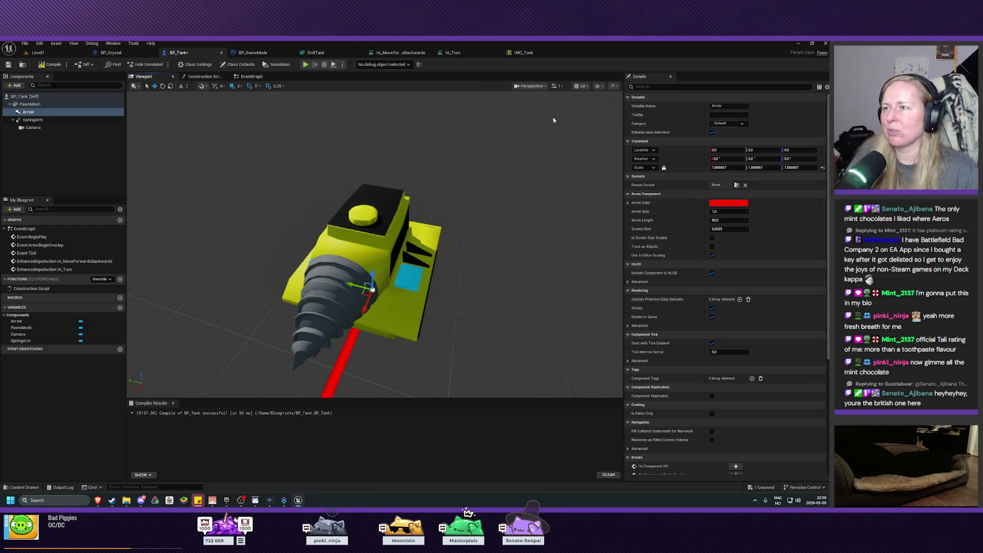
{"action": "scroll", "coordinate": [511, 256], "scroll_direction": "down", "scroll_amount": 3}
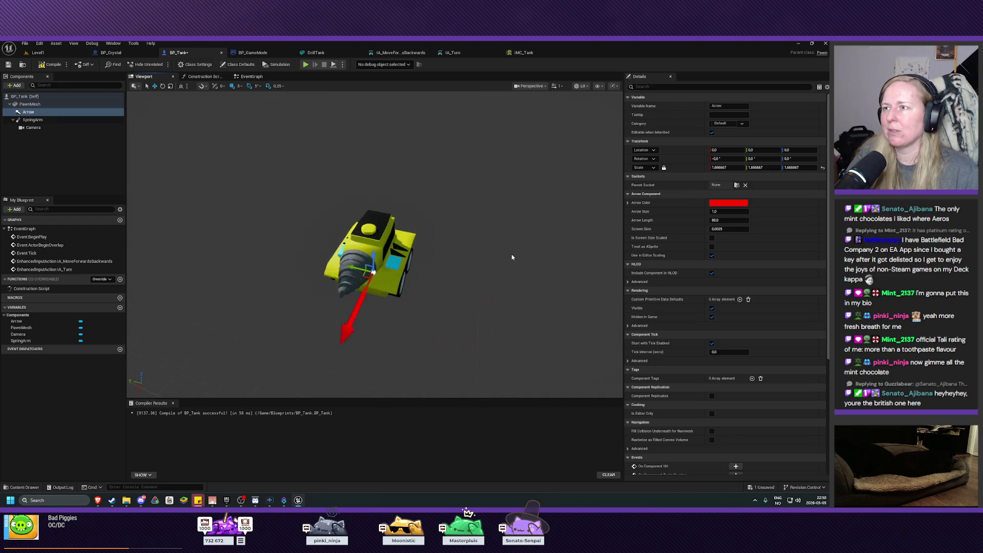
{"action": "scroll", "coordinate": [512, 256], "scroll_direction": "up", "scroll_amount": 3}
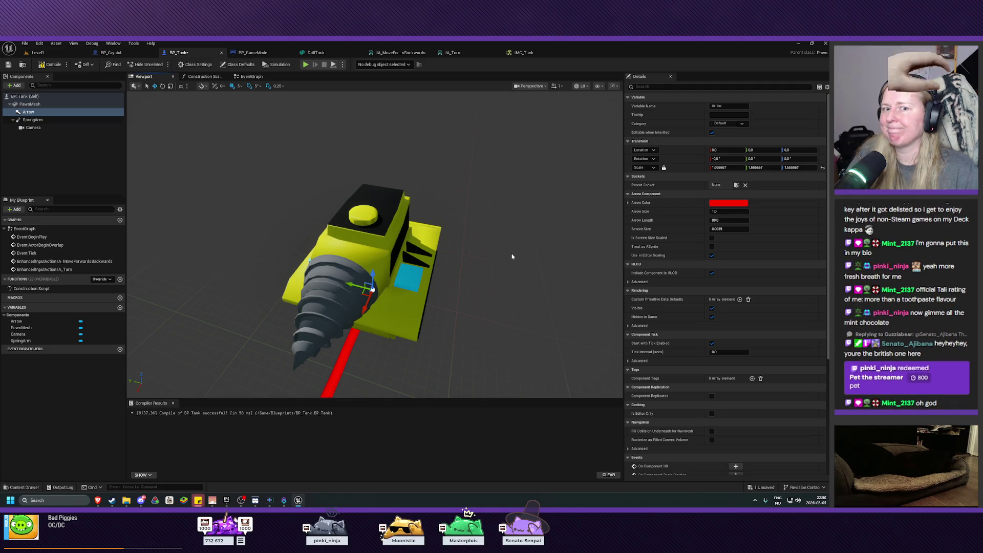
{"action": "mouse_move", "coordinate": [511, 253]}
{"action": "left_mouse_down"}
{"action": "mouse_move", "coordinate": [574, 254]}
{"action": "mouse_move", "coordinate": [492, 258]}
{"action": "mouse_move", "coordinate": [532, 259]}
{"action": "left_mouse_up"}
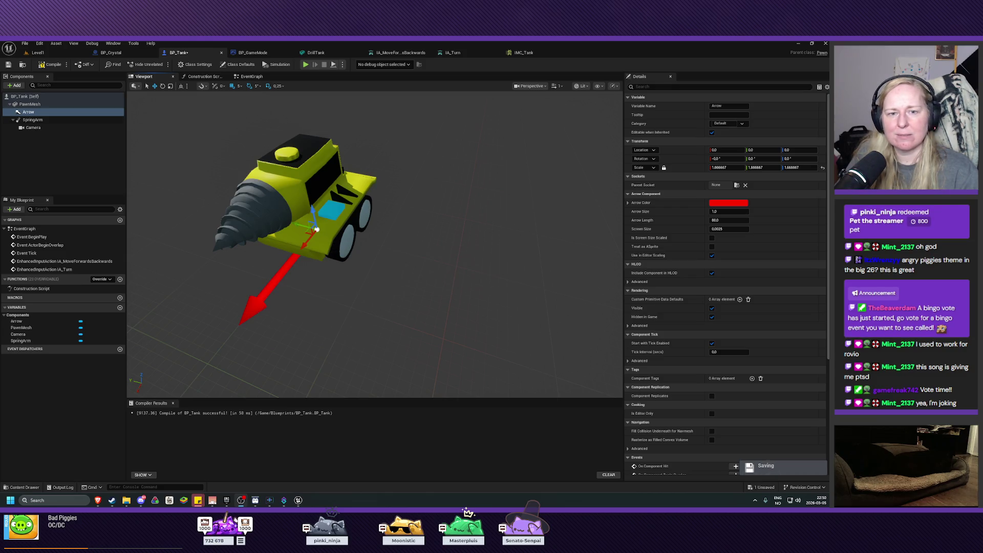
Step: Move the Arrow sideways to Location Y -50 beside the tank's wheels
{"action": "scroll", "coordinate": [312, 348], "scroll_direction": "up", "scroll_amount": 3}
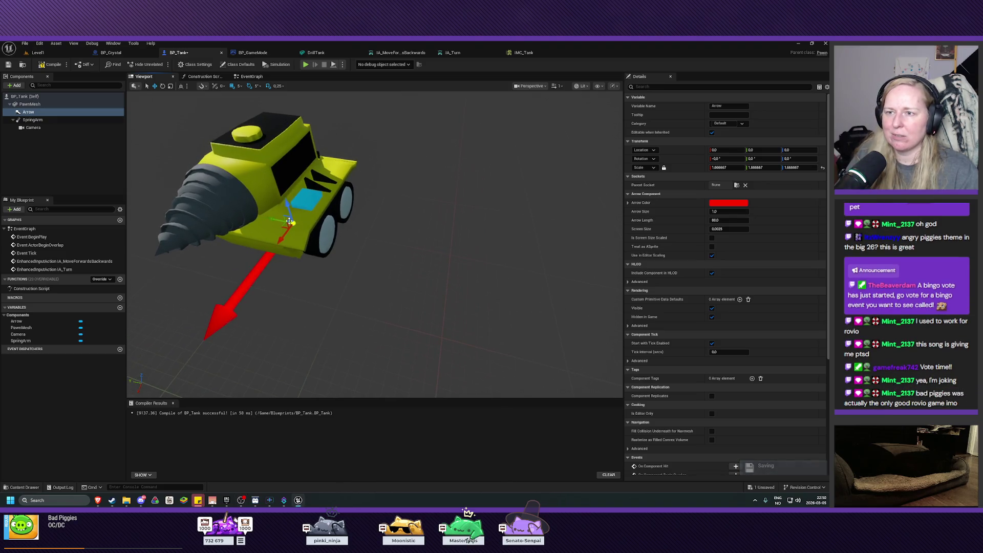
{"action": "mouse_move", "coordinate": [283, 221]}
{"action": "left_mouse_down"}
{"action": "mouse_move", "coordinate": [379, 238]}
{"action": "mouse_move", "coordinate": [410, 215]}
{"action": "mouse_move", "coordinate": [395, 230]}
{"action": "mouse_move", "coordinate": [389, 215]}
{"action": "mouse_move", "coordinate": [374, 220]}
{"action": "mouse_move", "coordinate": [359, 241]}
{"action": "left_mouse_up"}
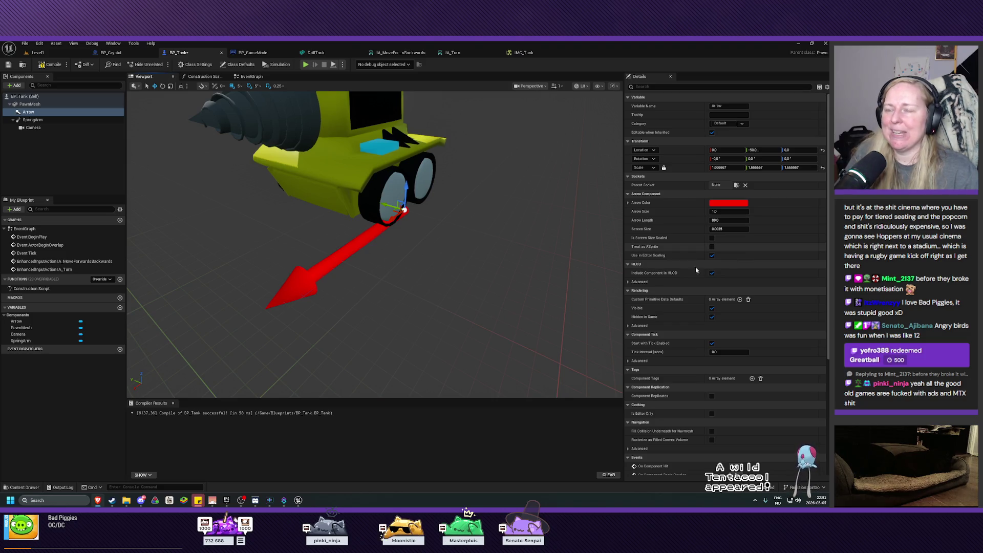
{"action": "left_click_drag", "start_coordinate": [530, 237], "coordinate": [530, 245]}
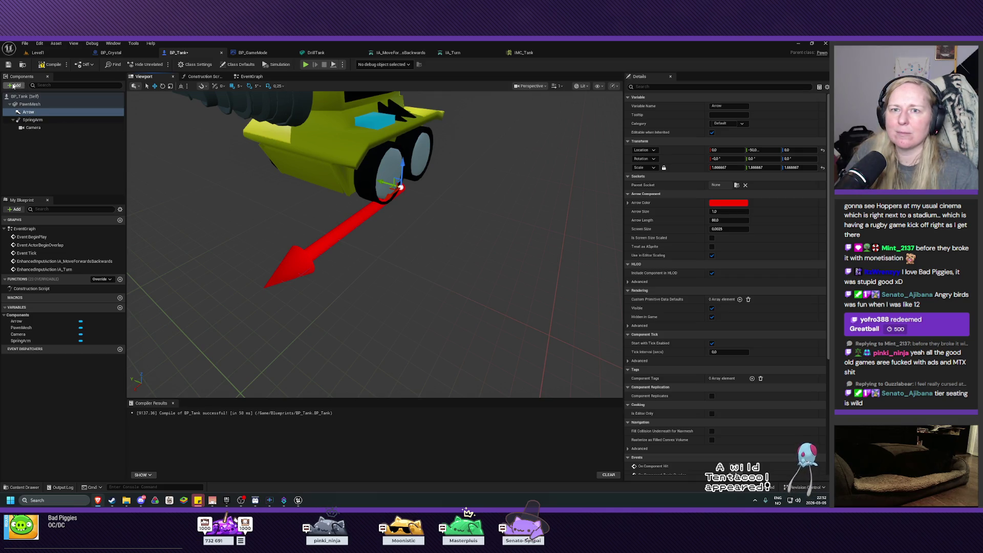
{"action": "left_click", "coordinate": [28, 104]}
Step: Add a second Arrow component, Arrow1, under PawnMesh and frame both arrows in view
{"action": "left_click", "coordinate": [18, 86]}
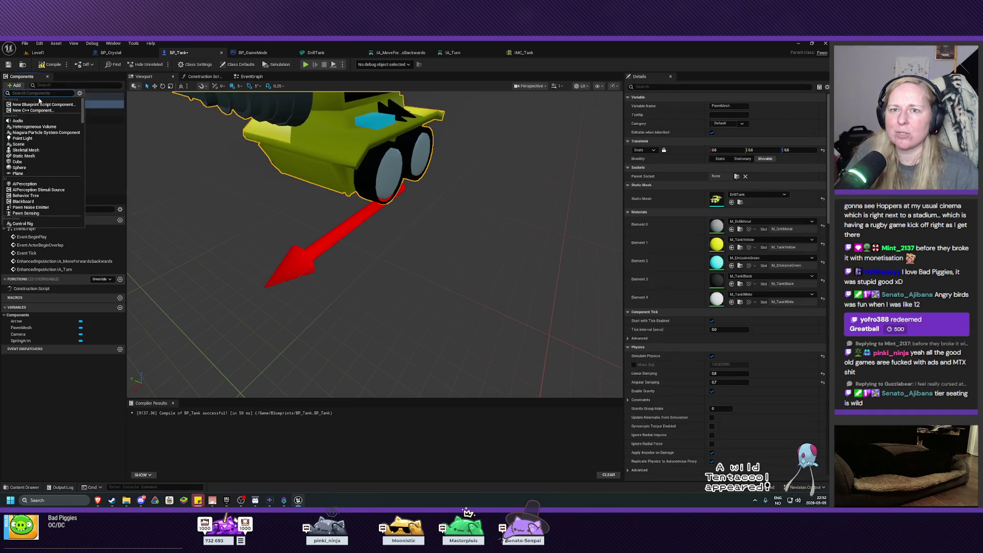
{"action": "type", "text": "Arr"}
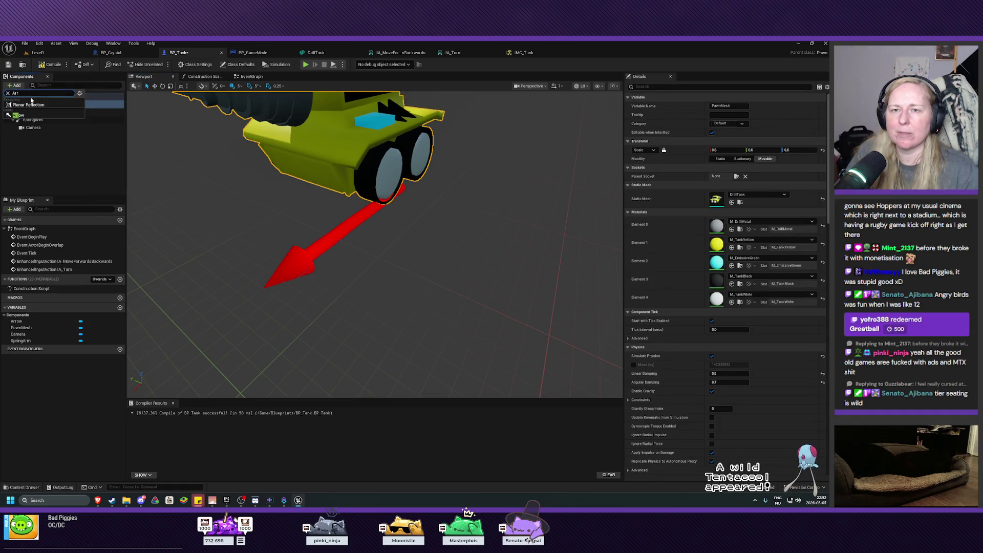
{"action": "left_click", "coordinate": [30, 115]}
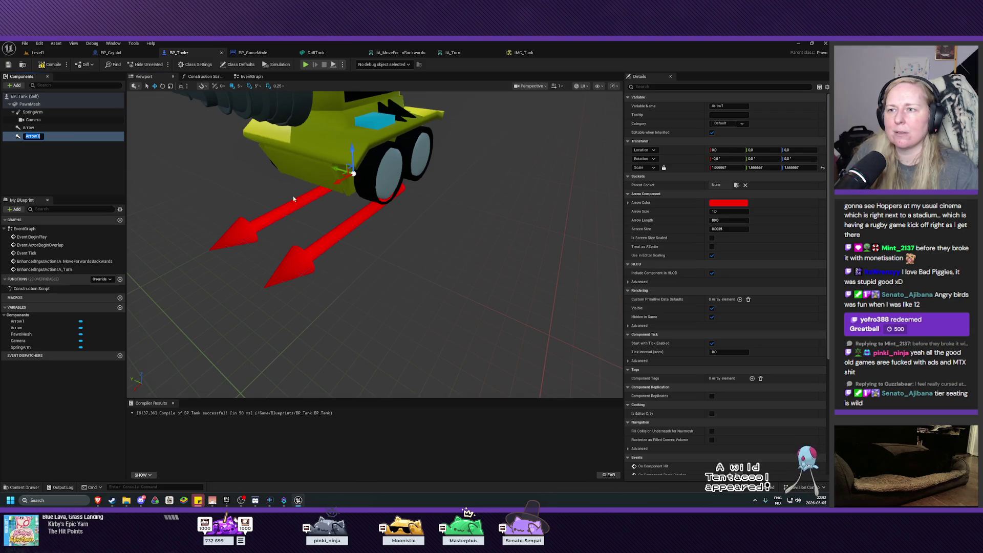
{"action": "left_click_drag", "start_coordinate": [293, 196], "coordinate": [246, 195]}
{"action": "mouse_move", "coordinate": [348, 186]}
{"action": "left_mouse_down"}
{"action": "mouse_move", "coordinate": [307, 194]}
{"action": "mouse_move", "coordinate": [348, 186]}
{"action": "mouse_move", "coordinate": [318, 193]}
{"action": "mouse_move", "coordinate": [358, 169]}
{"action": "mouse_move", "coordinate": [337, 205]}
{"action": "left_mouse_up"}
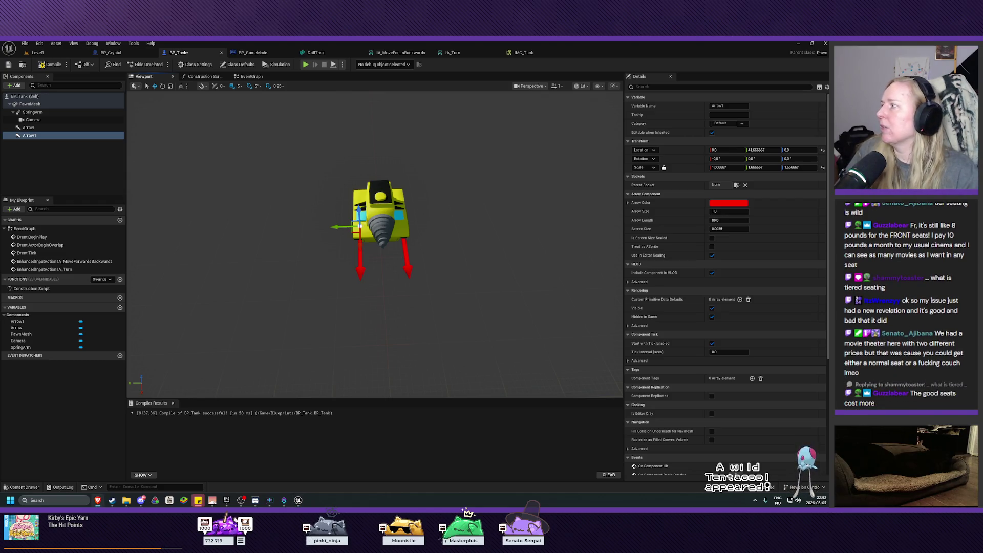
{"action": "key", "text": "alt+Tab"}
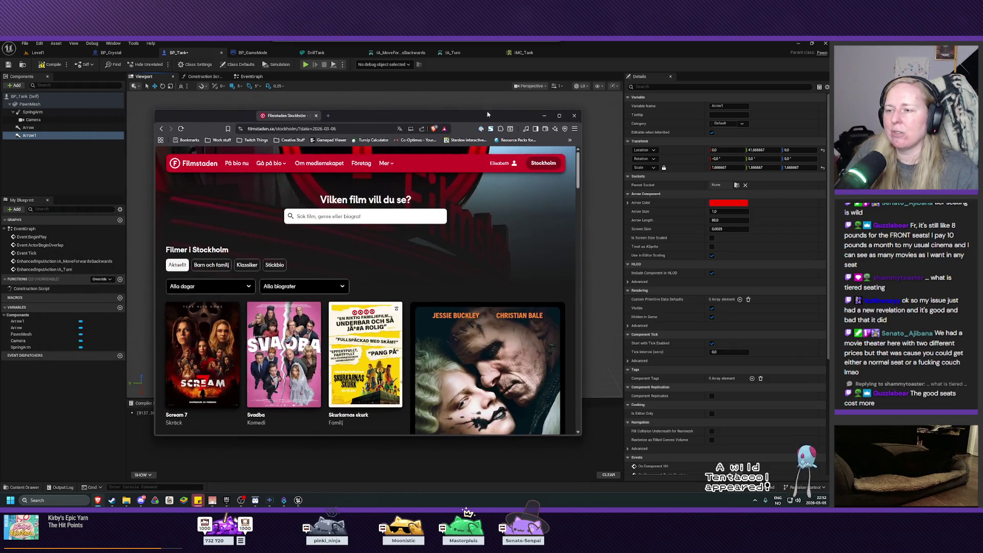
Step: Open the Scream 7 page, view the 20:45 Rigoletto booking, then go back to showtimes
{"action": "left_click", "coordinate": [559, 116]}
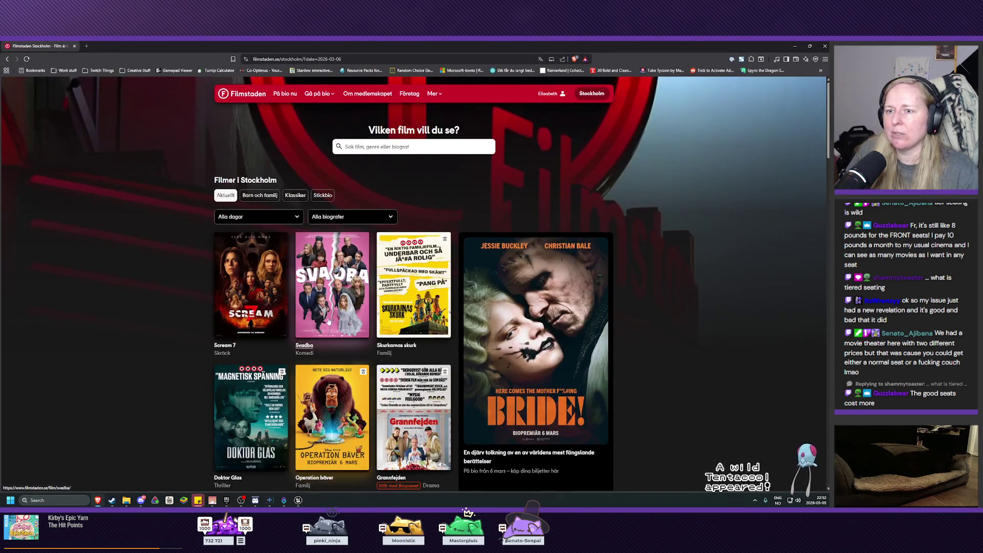
{"action": "left_click", "coordinate": [248, 300]}
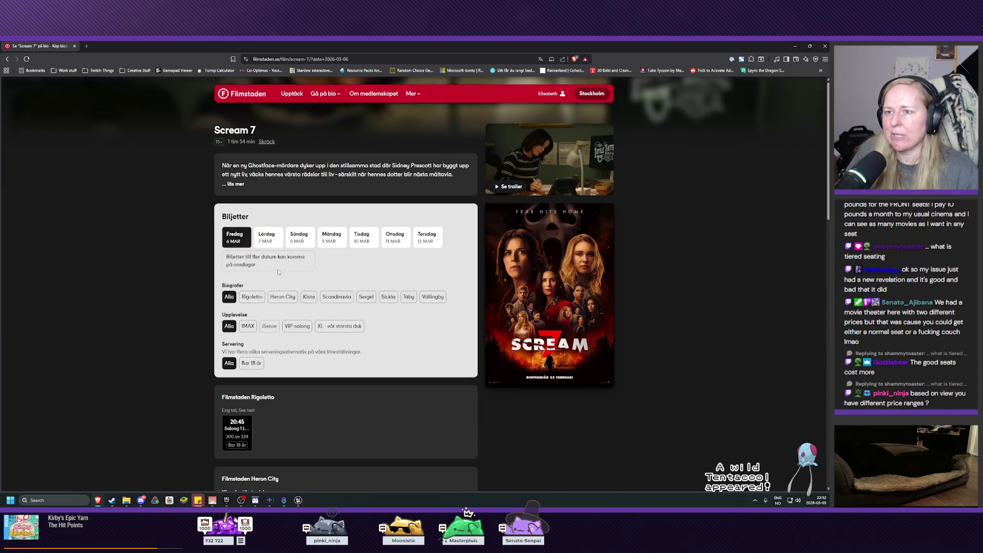
{"action": "scroll", "coordinate": [239, 277], "scroll_direction": "down", "scroll_amount": 2}
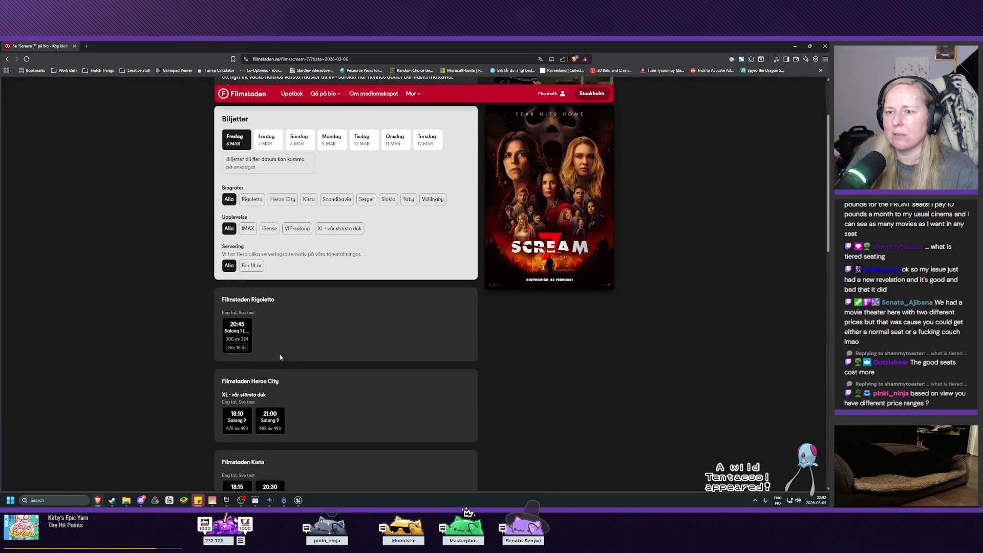
{"action": "left_click", "coordinate": [236, 334]}
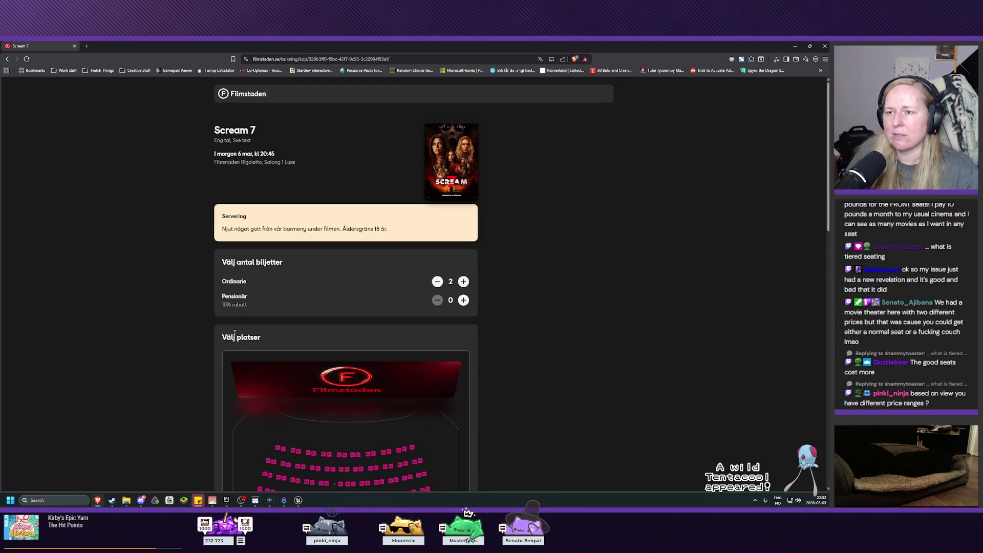
{"action": "scroll", "coordinate": [216, 336], "scroll_direction": "down", "scroll_amount": 2}
{"action": "scroll", "coordinate": [216, 337], "scroll_direction": "down", "scroll_amount": 4}
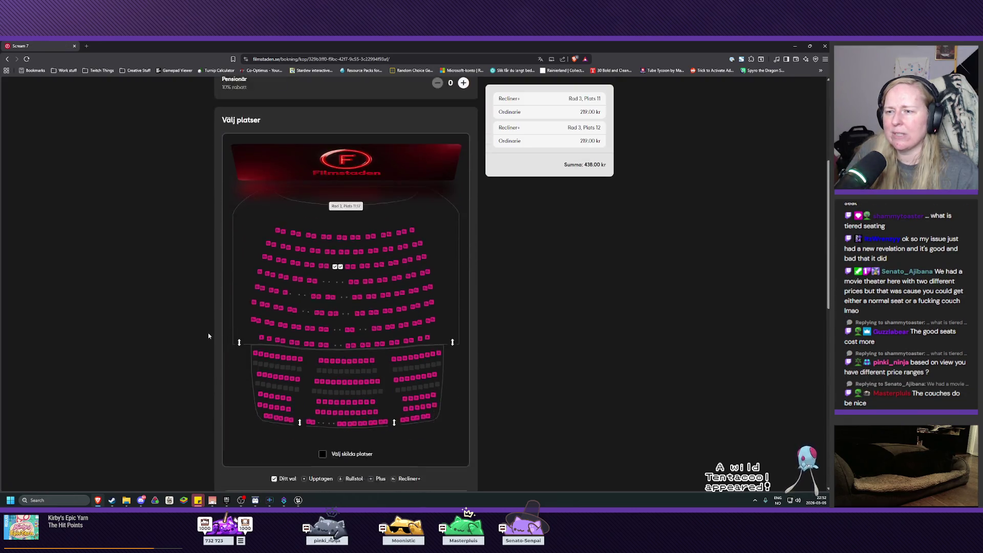
{"action": "key", "text": "alt+Left"}
Step: Open the 14:30 Sergel booking and review row 3 seats 35 and 36 totalling 338 kr
{"action": "scroll", "coordinate": [271, 365], "scroll_direction": "down", "scroll_amount": 4}
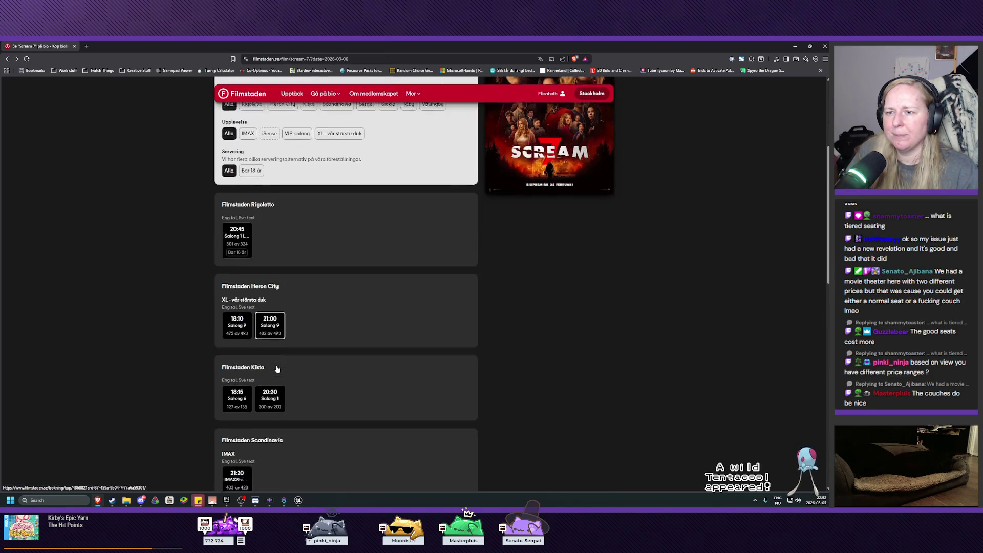
{"action": "scroll", "coordinate": [272, 365], "scroll_direction": "down", "scroll_amount": 2}
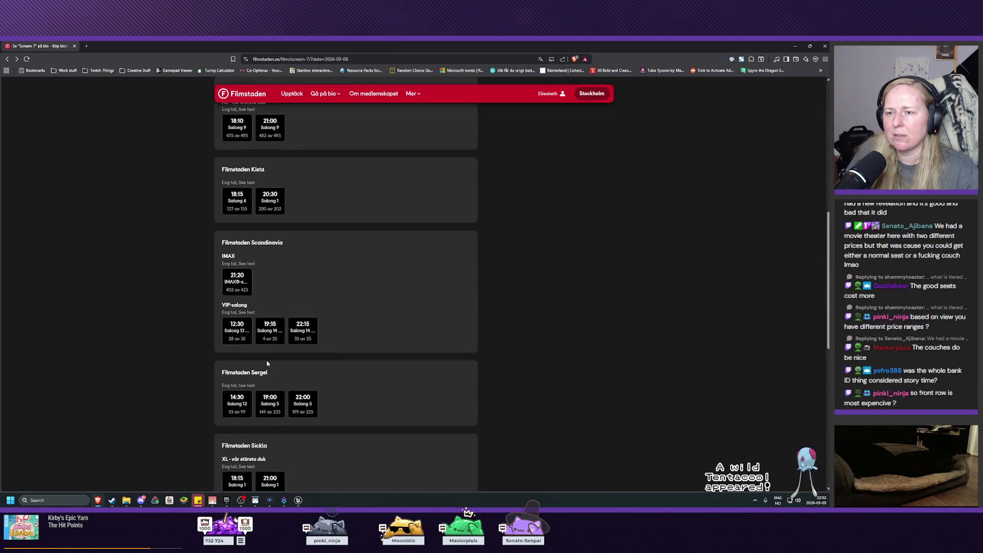
{"action": "left_click", "coordinate": [236, 374]}
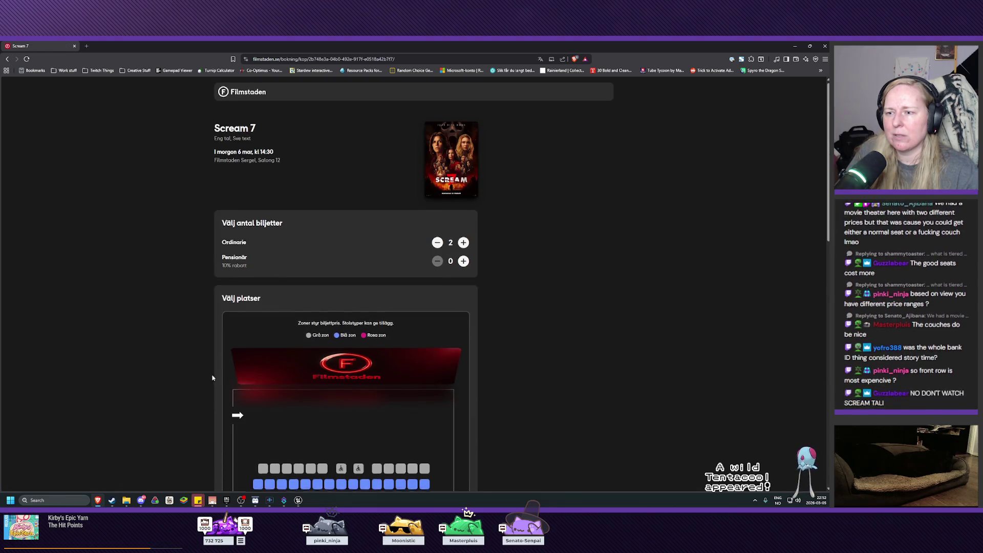
{"action": "scroll", "coordinate": [190, 376], "scroll_direction": "down", "scroll_amount": 5}
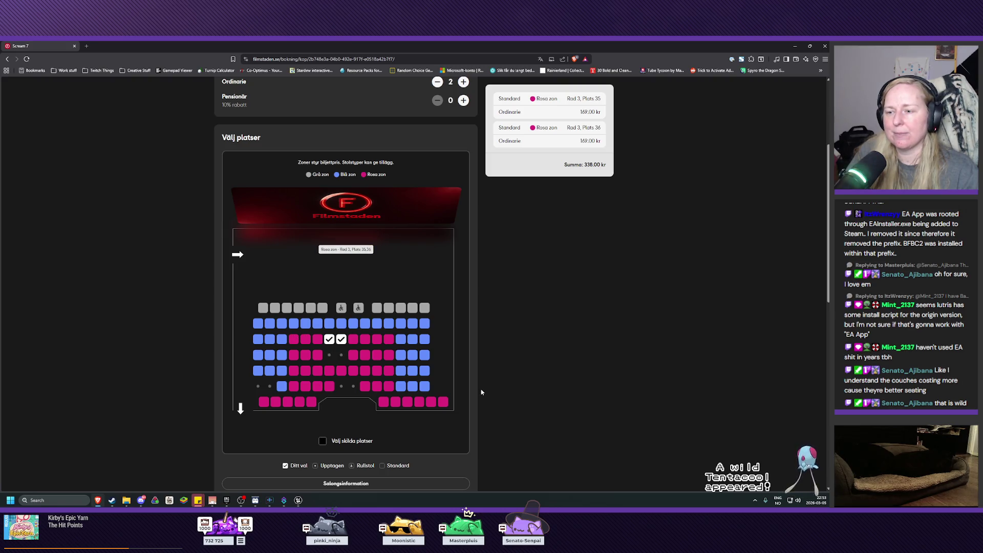
{"action": "scroll", "coordinate": [527, 351], "scroll_direction": "down", "scroll_amount": 2}
{"action": "scroll", "coordinate": [528, 353], "scroll_direction": "down", "scroll_amount": 6}
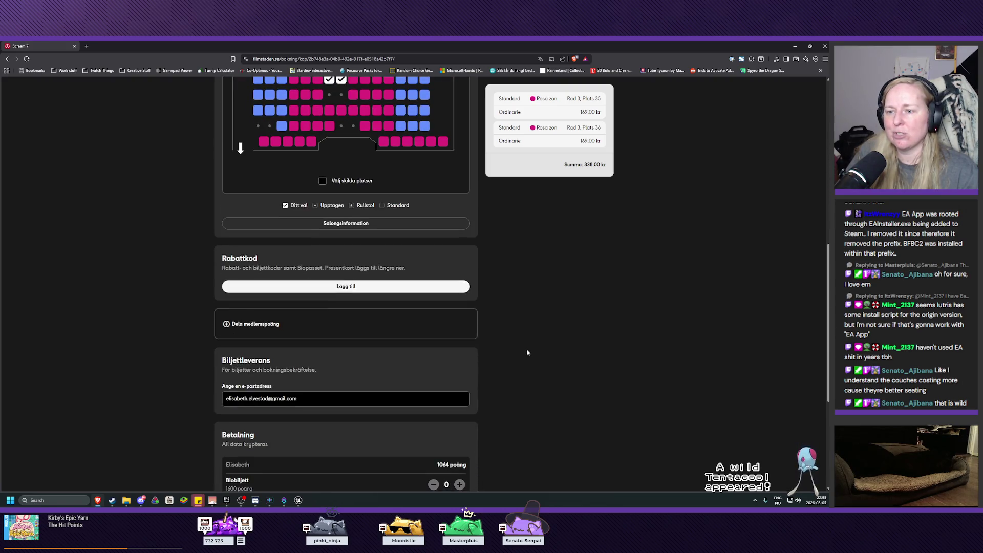
{"action": "scroll", "coordinate": [522, 354], "scroll_direction": "up", "scroll_amount": 7}
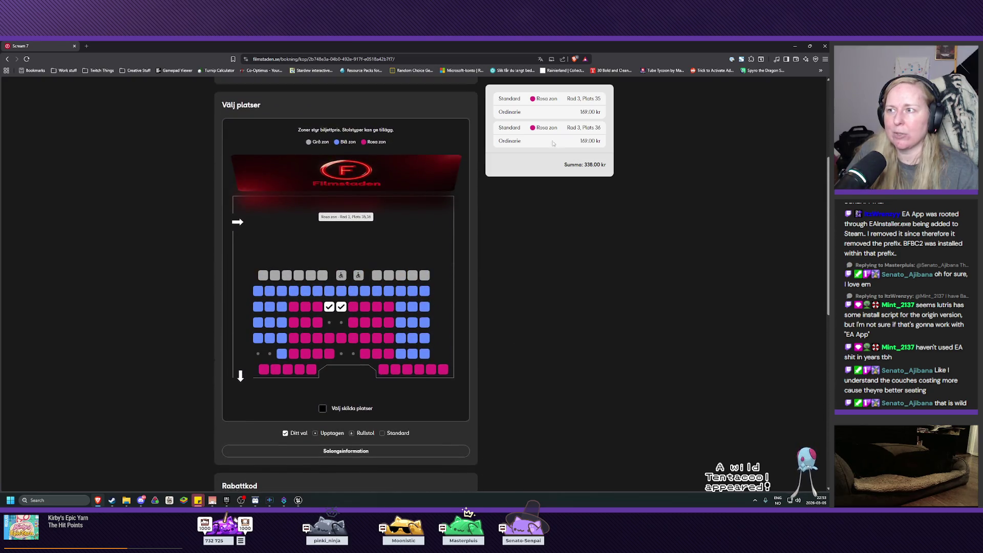
{"action": "mouse_move", "coordinate": [537, 128]}
{"action": "left_mouse_down"}
{"action": "mouse_move", "coordinate": [561, 128]}
{"action": "mouse_move", "coordinate": [558, 98]}
{"action": "left_mouse_up"}
{"action": "left_click", "coordinate": [555, 128]}
{"action": "left_click", "coordinate": [553, 128]}
{"action": "left_click", "coordinate": [553, 98]}
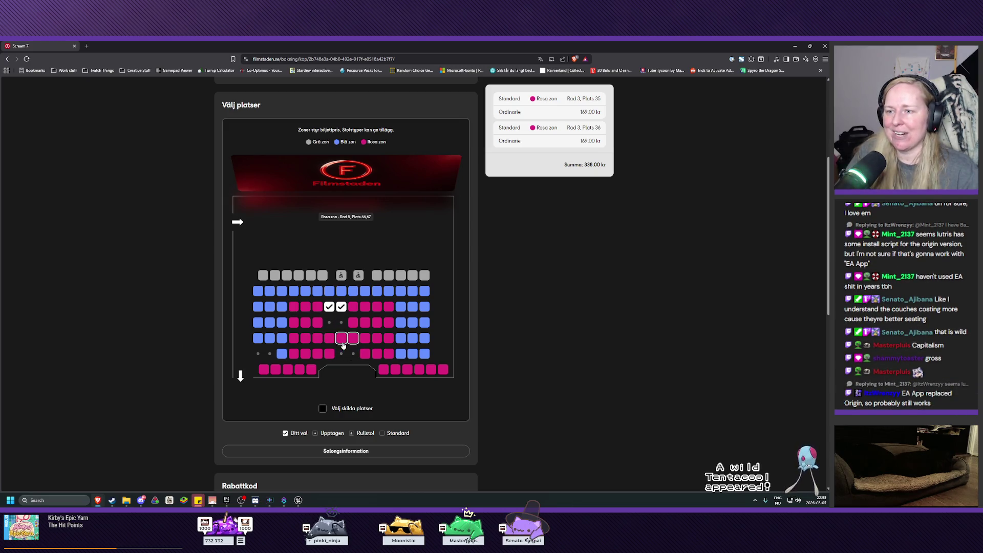
Step: Back in BP_Tank, drag Arrow1's Y gizmo to 50.0, then compile and save
{"action": "left_click", "coordinate": [75, 47]}
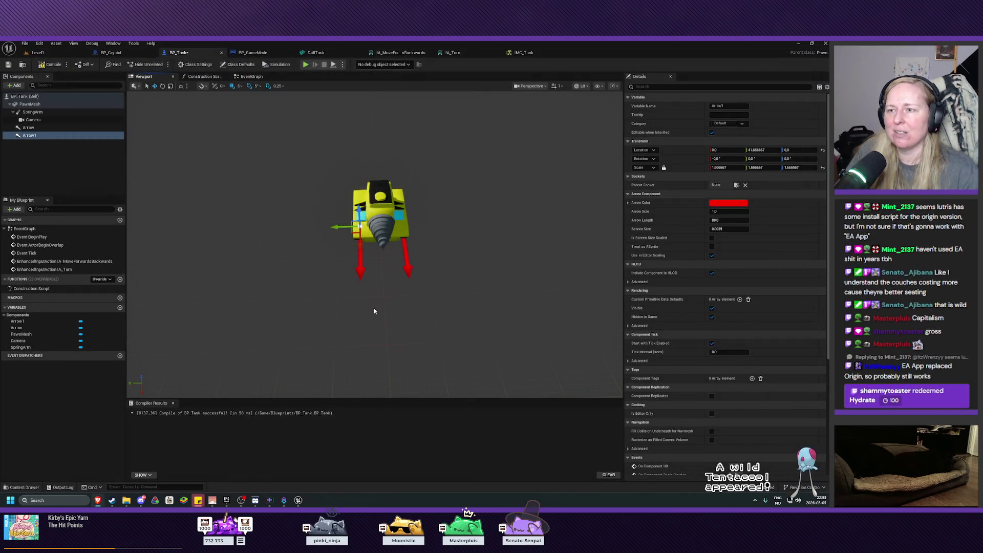
{"action": "mouse_move", "coordinate": [365, 310]}
{"action": "left_mouse_down"}
{"action": "mouse_move", "coordinate": [355, 281]}
{"action": "mouse_move", "coordinate": [433, 308]}
{"action": "left_mouse_up"}
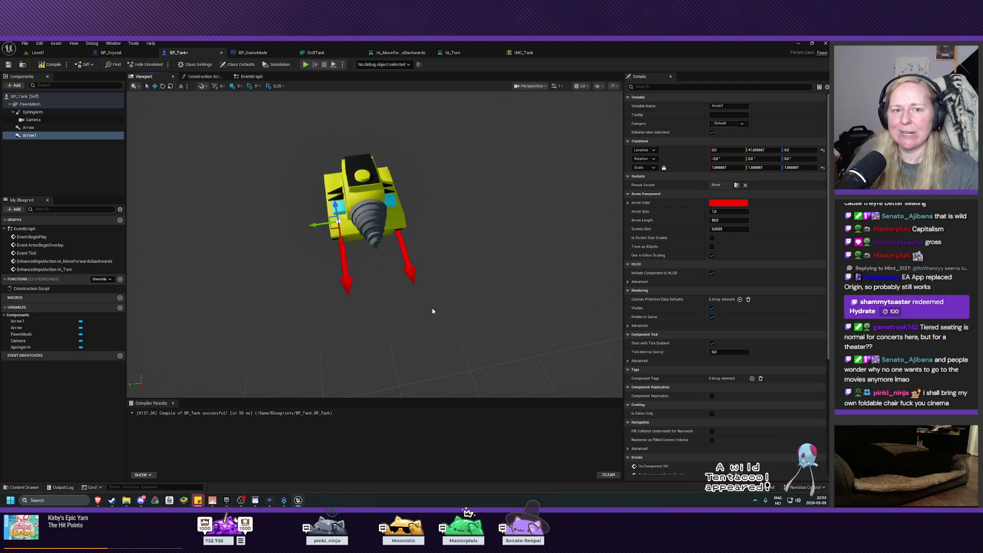
{"action": "mouse_move", "coordinate": [445, 319]}
{"action": "left_mouse_down"}
{"action": "mouse_move", "coordinate": [427, 321]}
{"action": "mouse_move", "coordinate": [450, 314]}
{"action": "mouse_move", "coordinate": [443, 321]}
{"action": "left_mouse_up"}
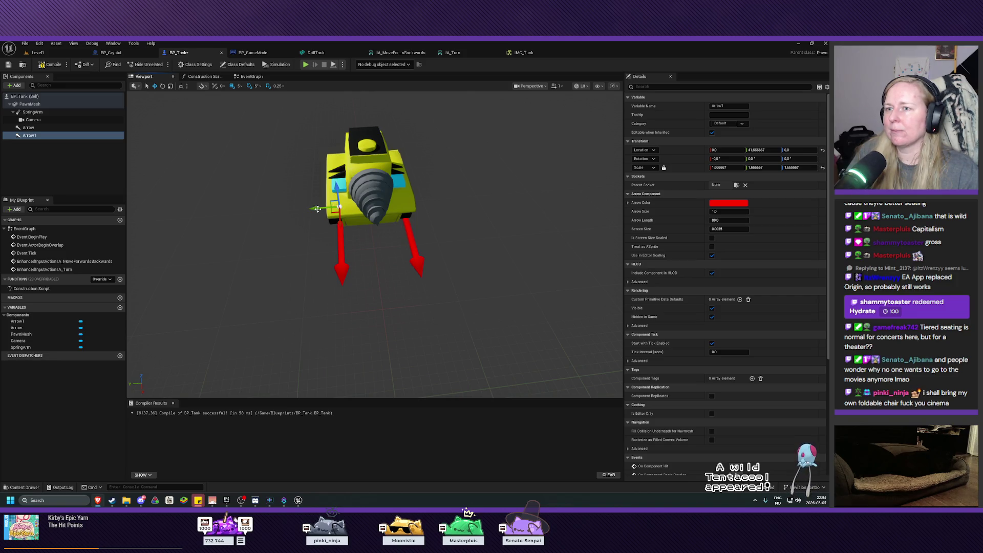
{"action": "left_click_drag", "start_coordinate": [308, 208], "coordinate": [302, 209]}
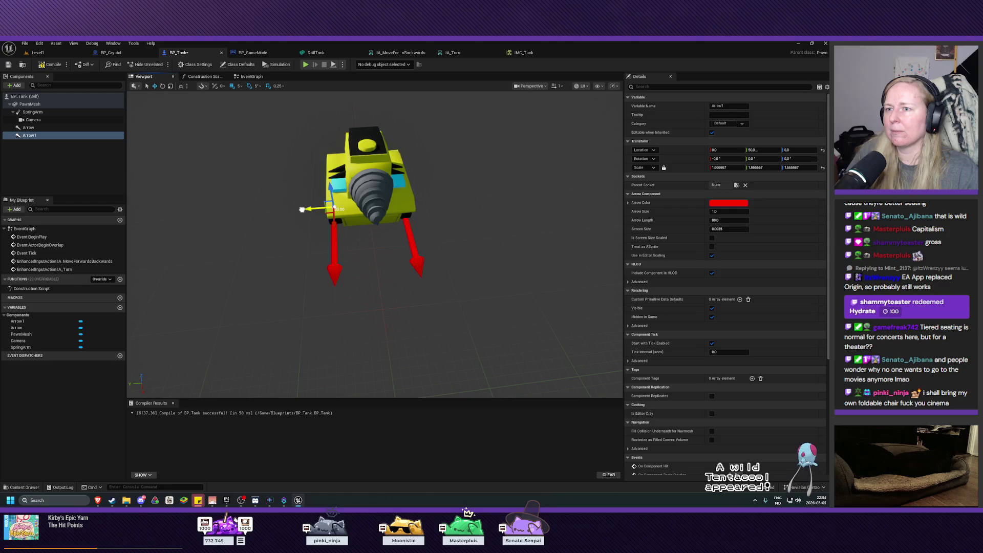
{"action": "scroll", "coordinate": [374, 259], "scroll_direction": "up", "scroll_amount": 8}
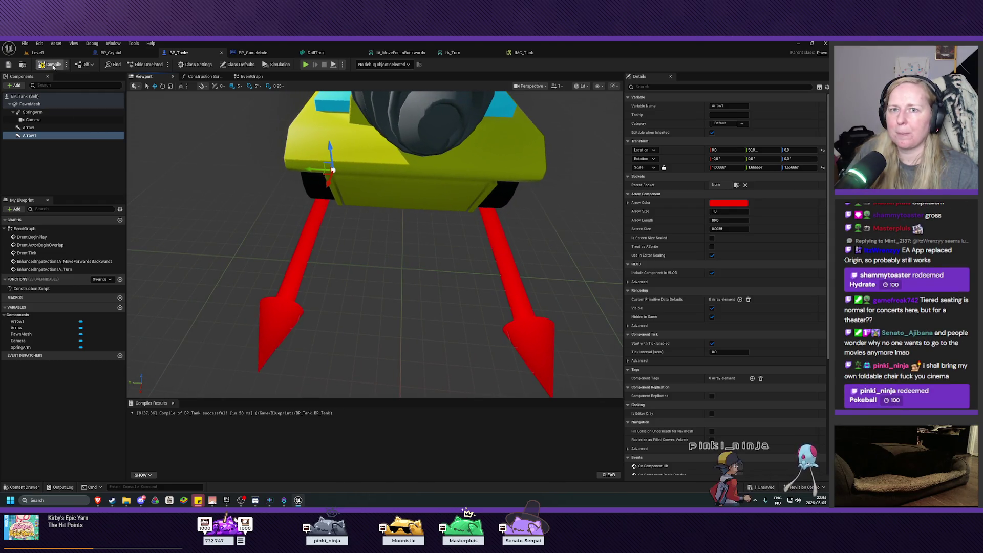
{"action": "left_click", "coordinate": [51, 65]}
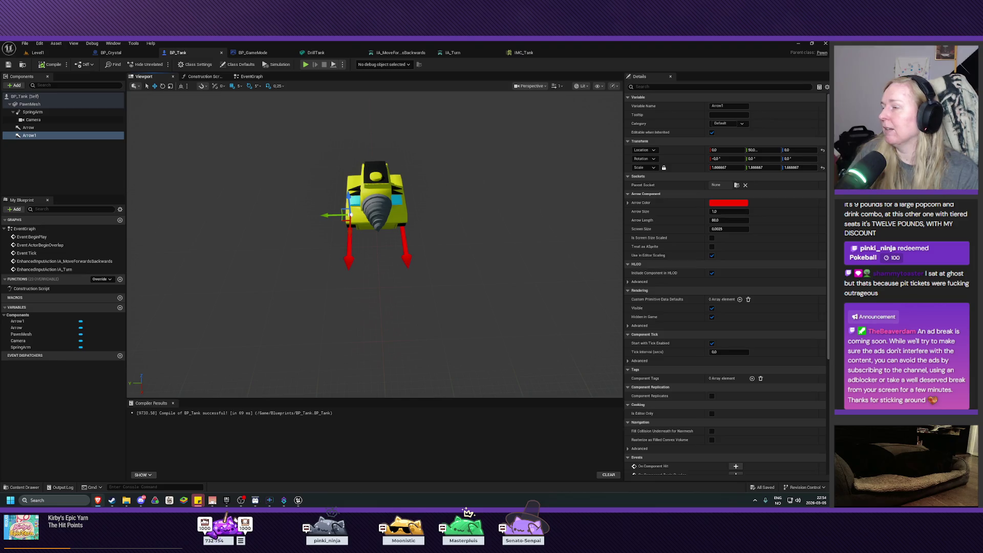
{"action": "key", "text": "alt+Tab"}
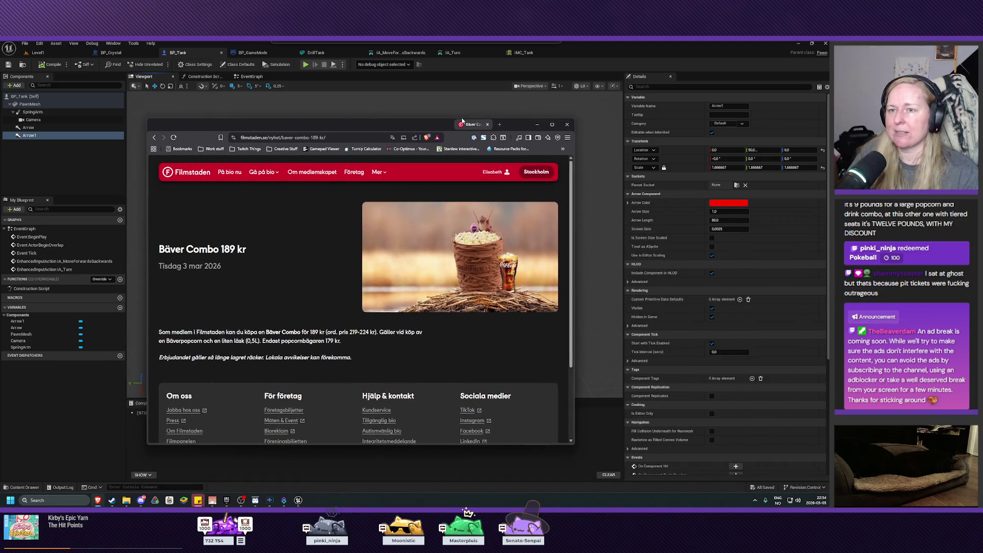
{"action": "mouse_move", "coordinate": [221, 250]}
{"action": "left_mouse_down"}
{"action": "mouse_move", "coordinate": [249, 250]}
{"action": "mouse_move", "coordinate": [225, 250]}
{"action": "mouse_move", "coordinate": [237, 250]}
{"action": "left_mouse_up"}
{"action": "left_click", "coordinate": [237, 250]}
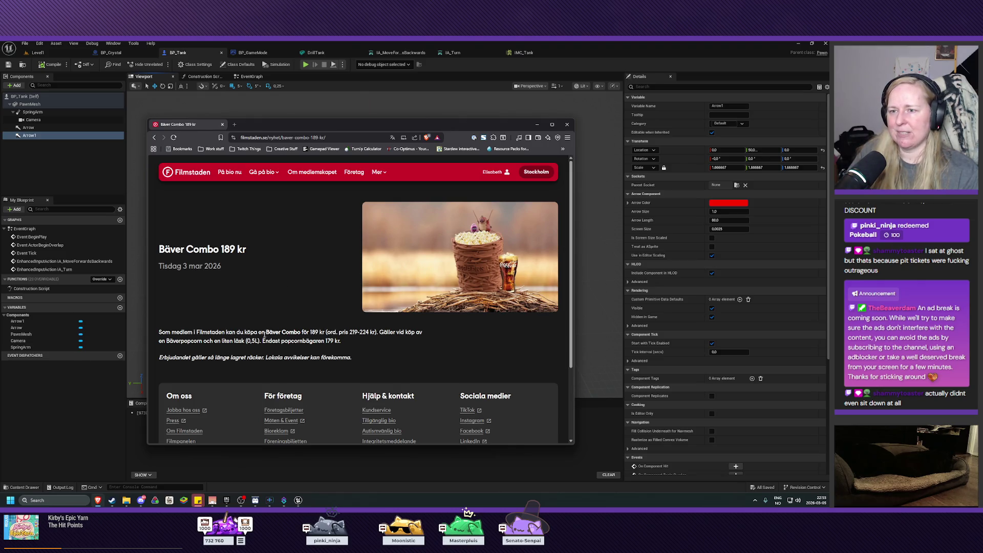
{"action": "left_click_drag", "start_coordinate": [263, 333], "coordinate": [302, 333]}
{"action": "left_click", "coordinate": [313, 333]}
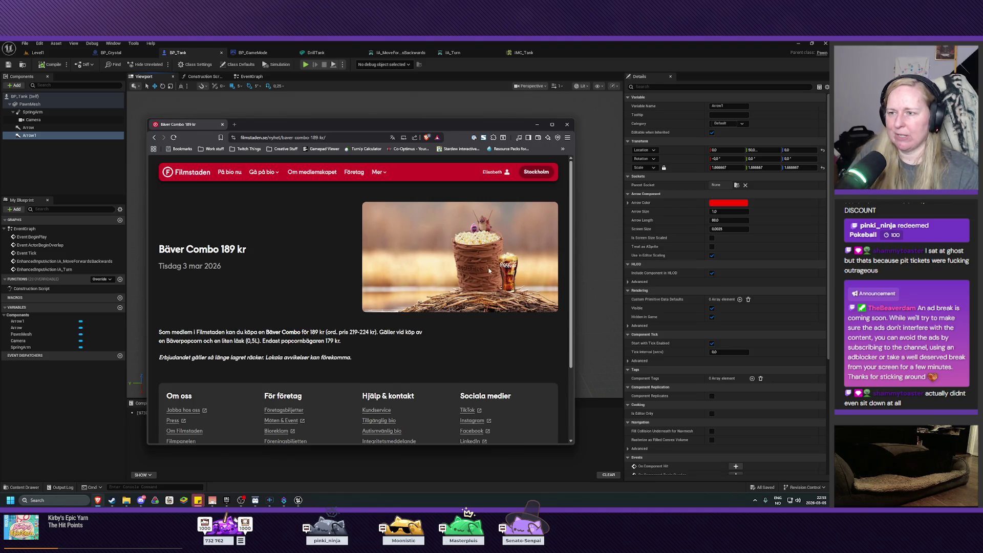
{"action": "left_click_drag", "start_coordinate": [236, 341], "coordinate": [340, 341]}
{"action": "left_click", "coordinate": [260, 341]}
{"action": "left_click", "coordinate": [242, 343]}
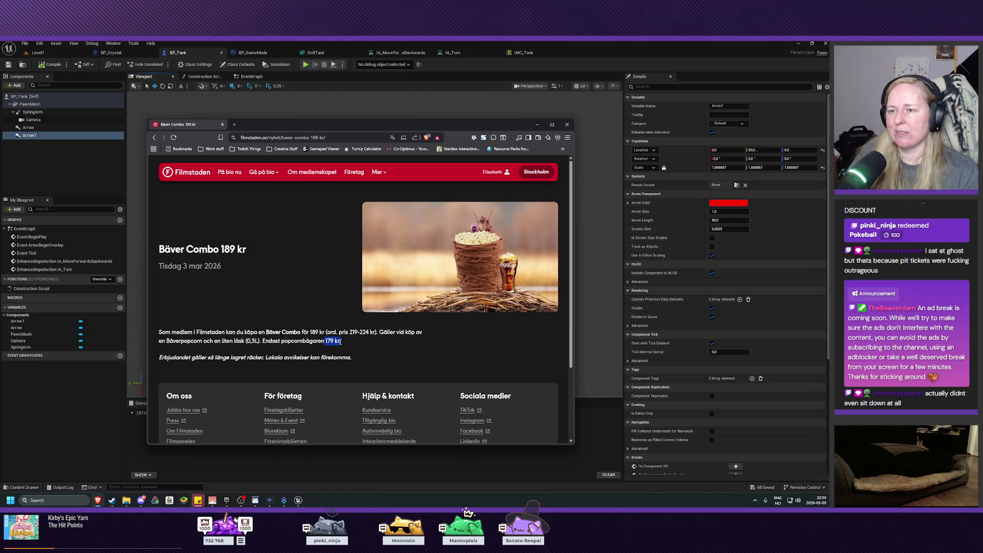
{"action": "left_click", "coordinate": [327, 339]}
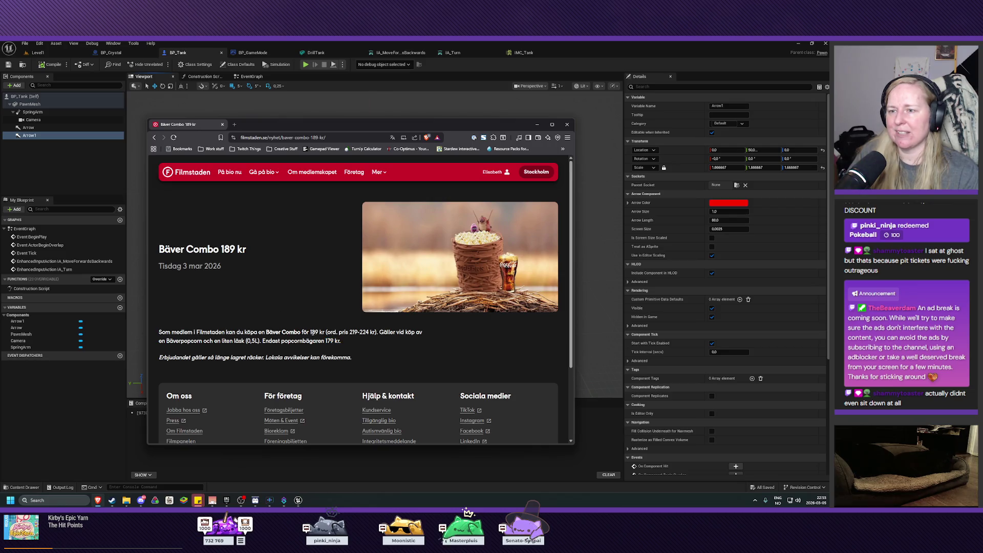
{"action": "left_click_drag", "start_coordinate": [327, 338], "coordinate": [339, 341]}
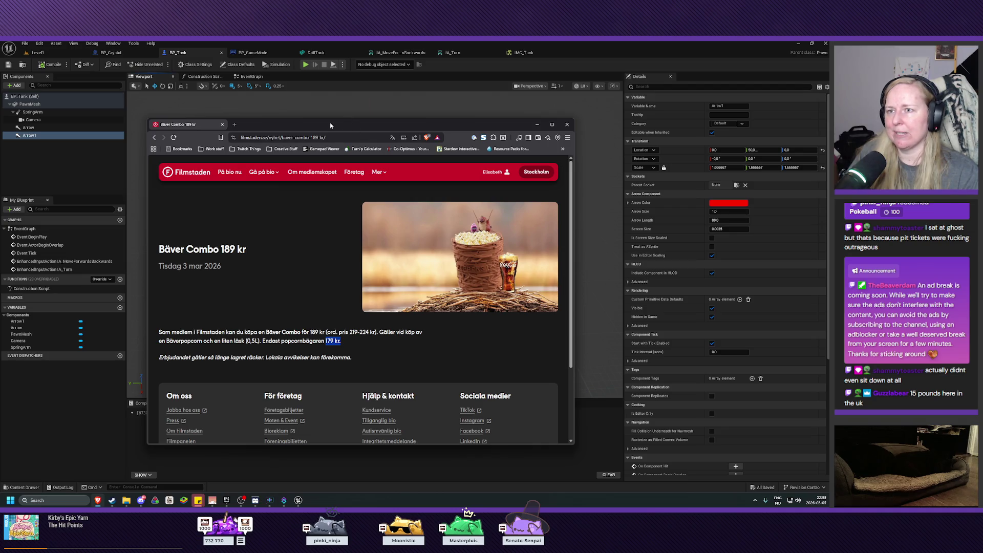
{"action": "mouse_move", "coordinate": [331, 125]}
{"action": "left_mouse_down"}
{"action": "mouse_move", "coordinate": [280, 120]}
{"action": "mouse_move", "coordinate": [829, 118]}
{"action": "left_mouse_up"}
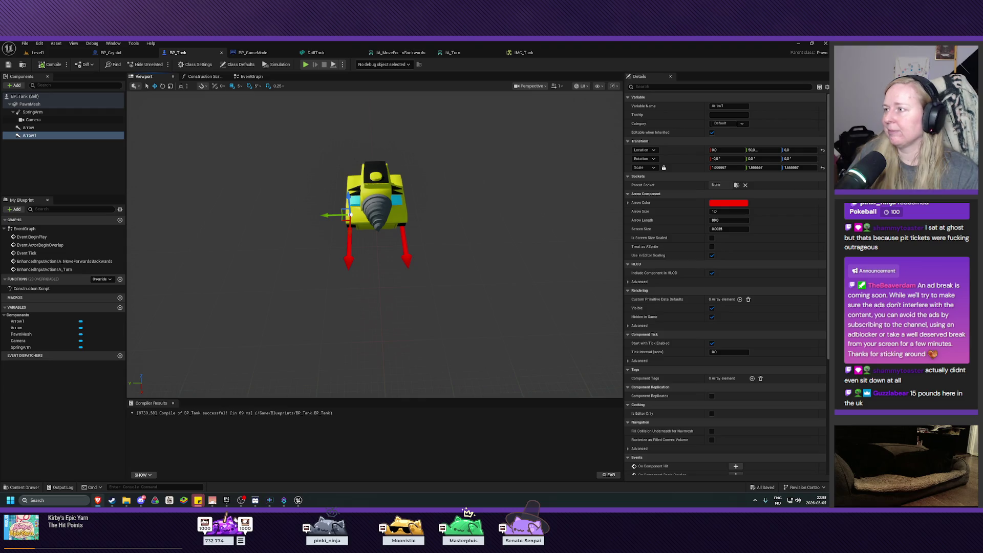
Step: In the Components panel, rename Arrow to LeftWheels and Arrow1 to RightWheels
{"action": "left_click", "coordinate": [34, 128]}
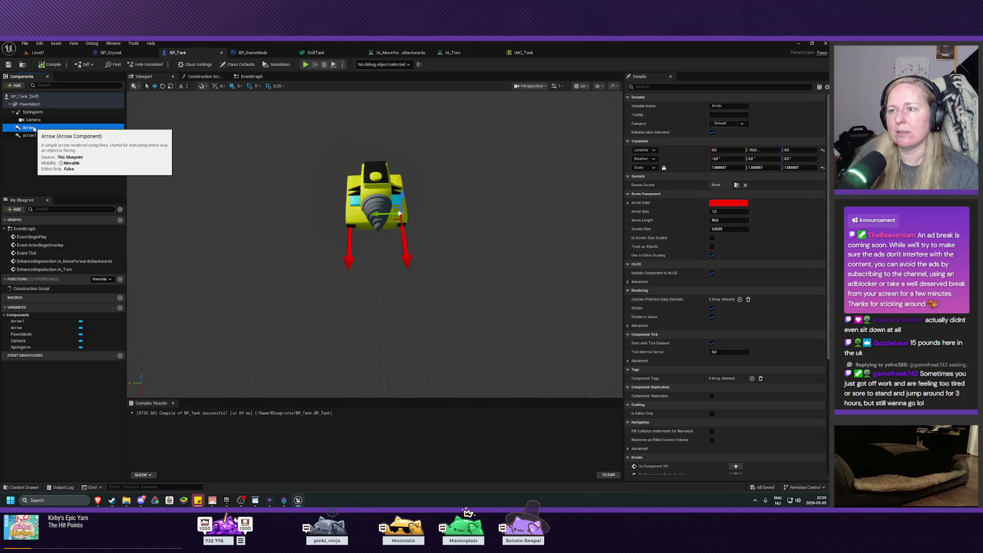
{"action": "key", "text": "F2"}
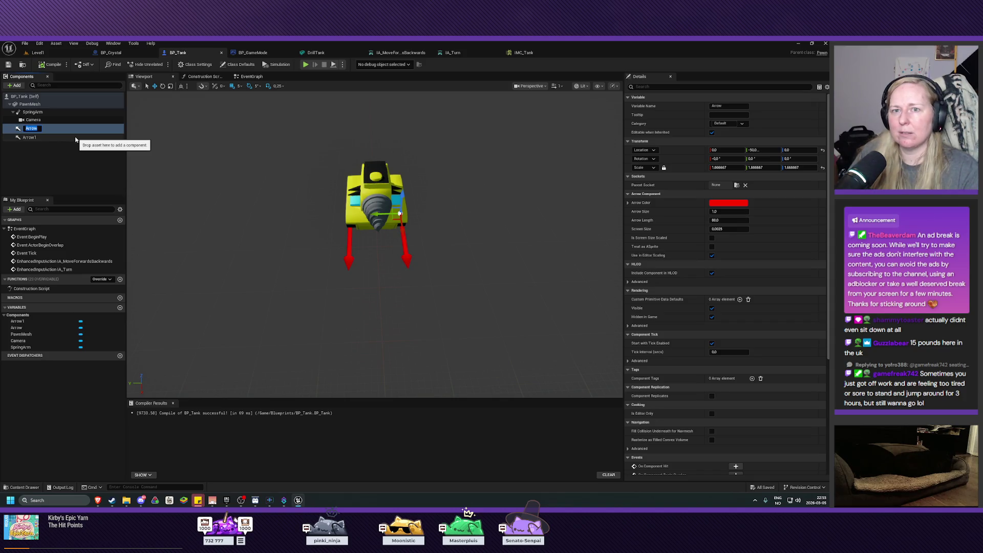
{"action": "type", "text": "LeftWheels"}
{"action": "key", "text": "Return"}
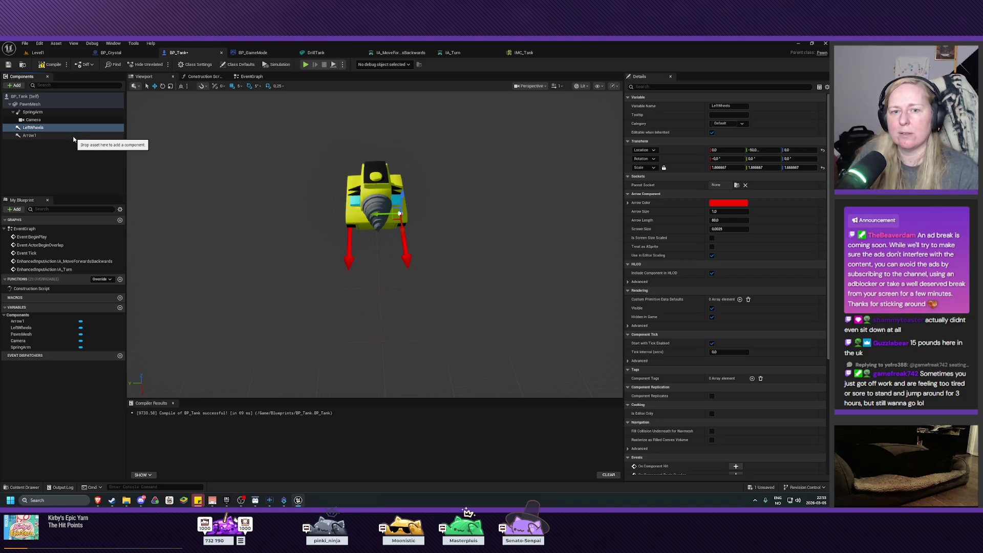
{"action": "left_click", "coordinate": [44, 137]}
{"action": "left_click", "coordinate": [34, 136]}
{"action": "type", "text": "RightWheels"}
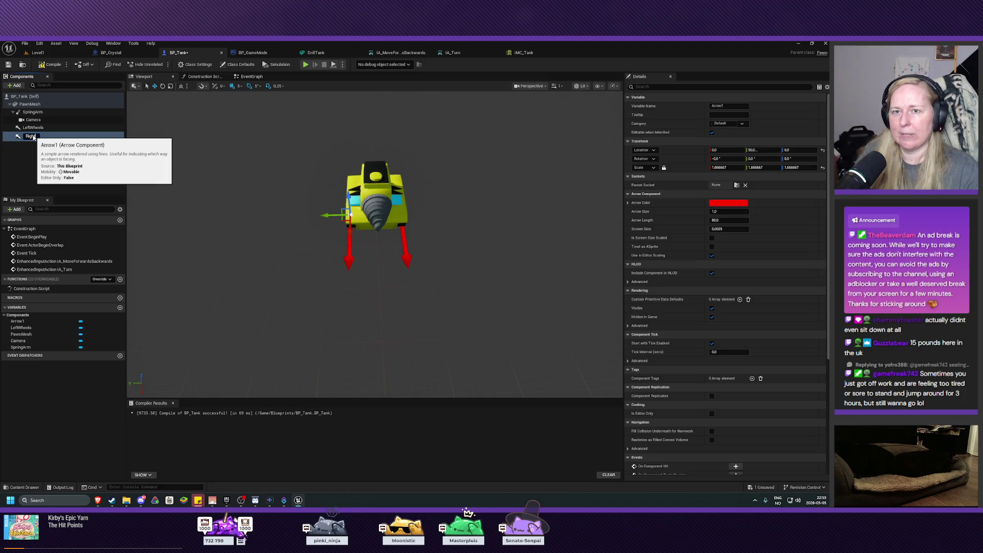
{"action": "key", "text": "Return"}
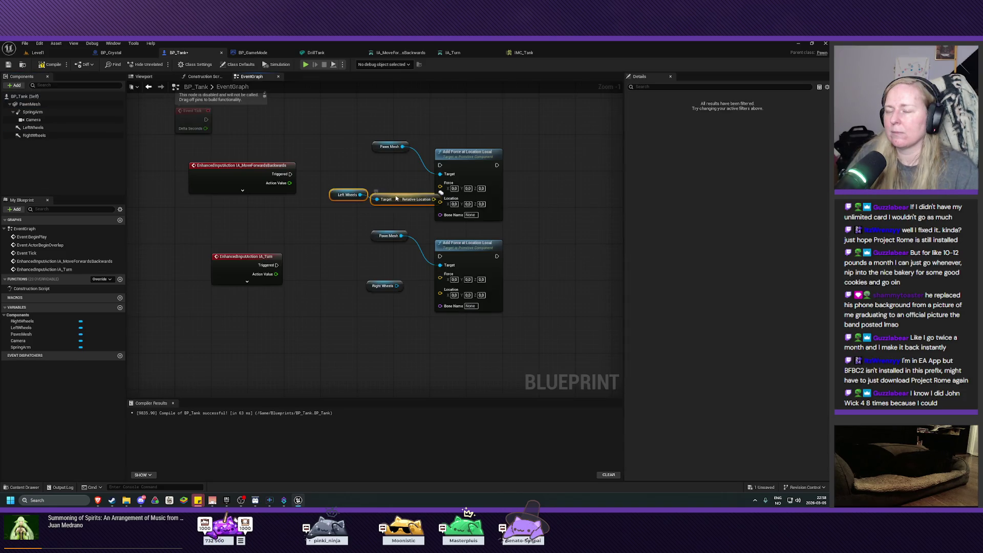
Step: Wire LeftWheels' Get Relative Location into the top Add Force node's Location pin
{"action": "left_click", "coordinate": [325, 193]}
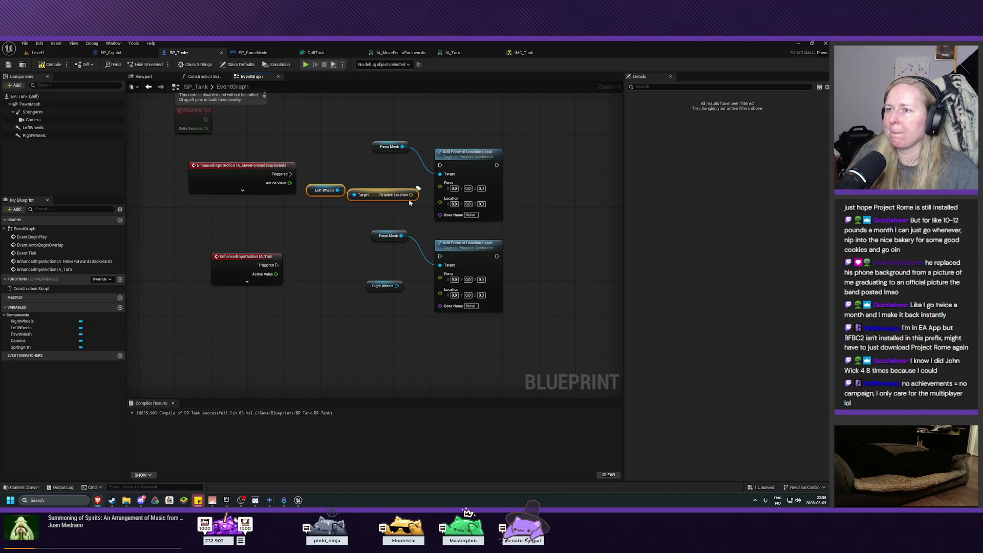
{"action": "left_click_drag", "start_coordinate": [411, 194], "coordinate": [443, 204]}
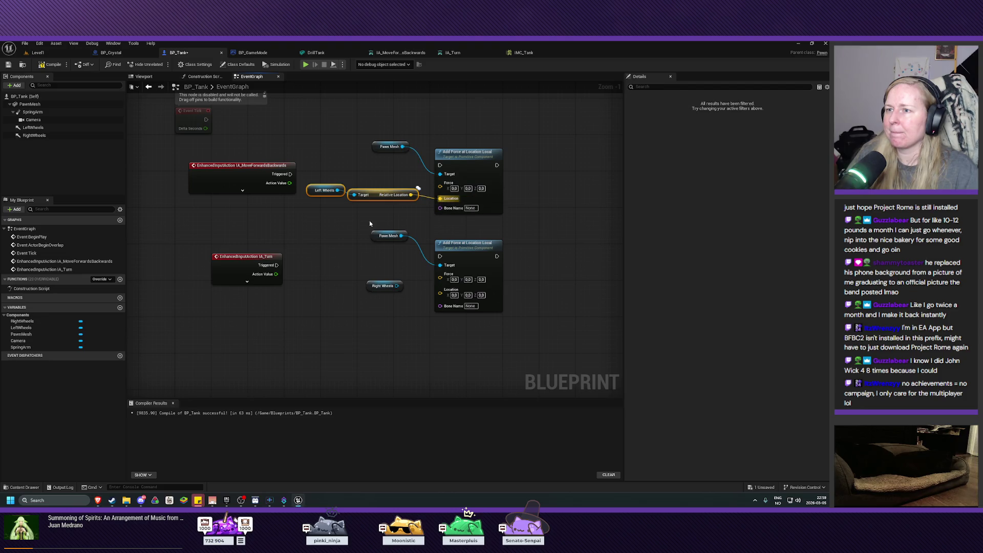
{"action": "left_click_drag", "start_coordinate": [328, 191], "coordinate": [336, 201]}
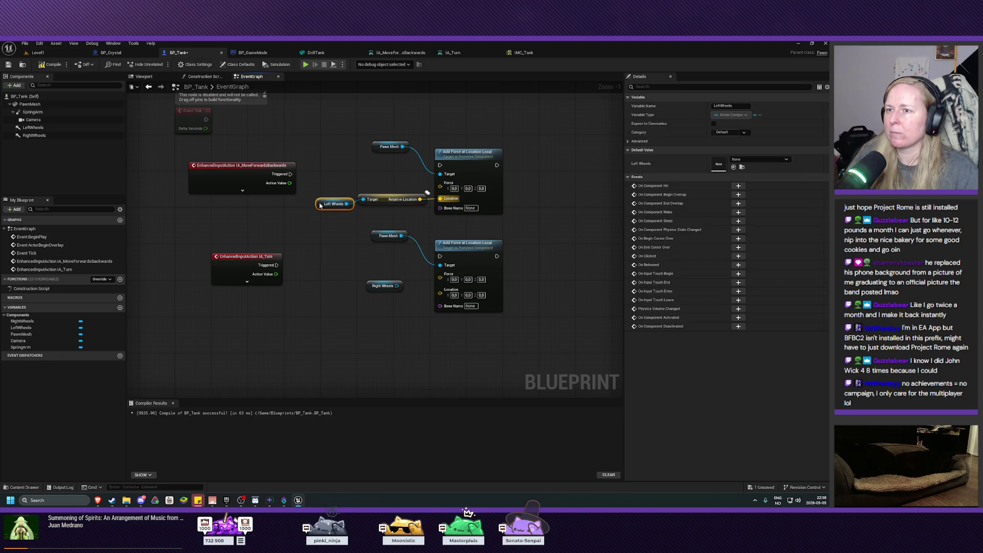
{"action": "left_click_drag", "start_coordinate": [318, 203], "coordinate": [314, 204]}
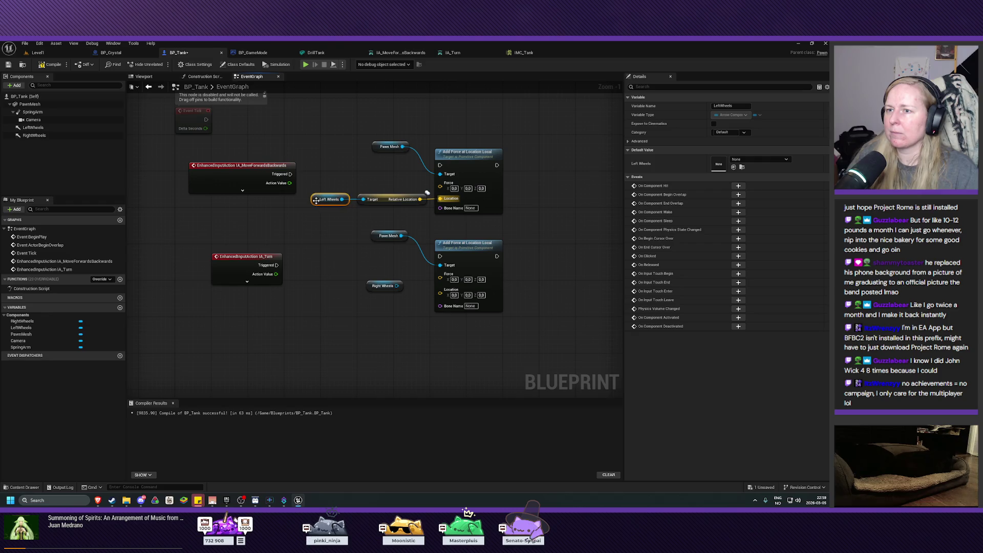
{"action": "left_click", "coordinate": [316, 236]}
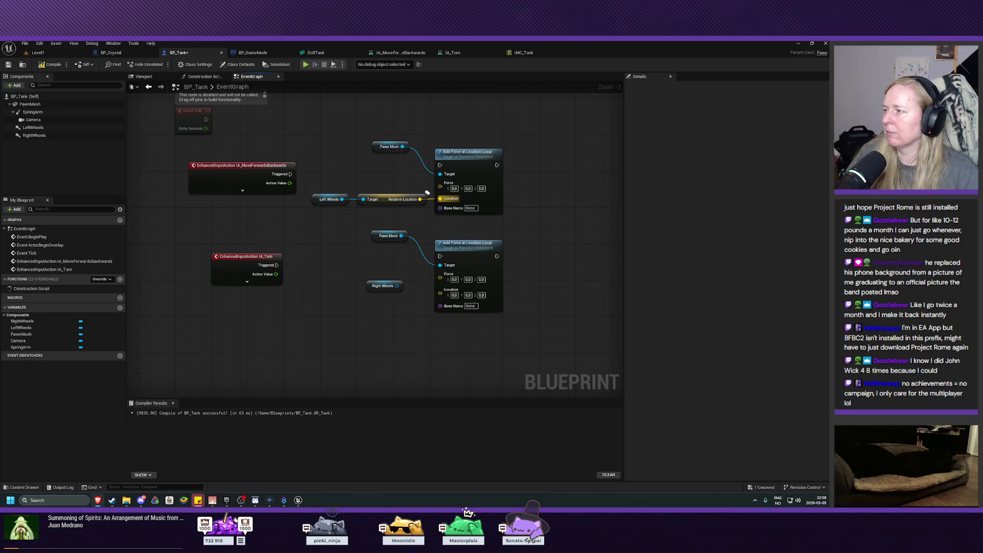
Step: Add a Get Relative Location for RightWheels and wire it into the lower Add Force Location
{"action": "mouse_move", "coordinate": [378, 285]}
{"action": "left_mouse_down"}
{"action": "mouse_move", "coordinate": [319, 287]}
{"action": "mouse_move", "coordinate": [359, 290]}
{"action": "left_mouse_up"}
{"action": "type", "text": "g"}
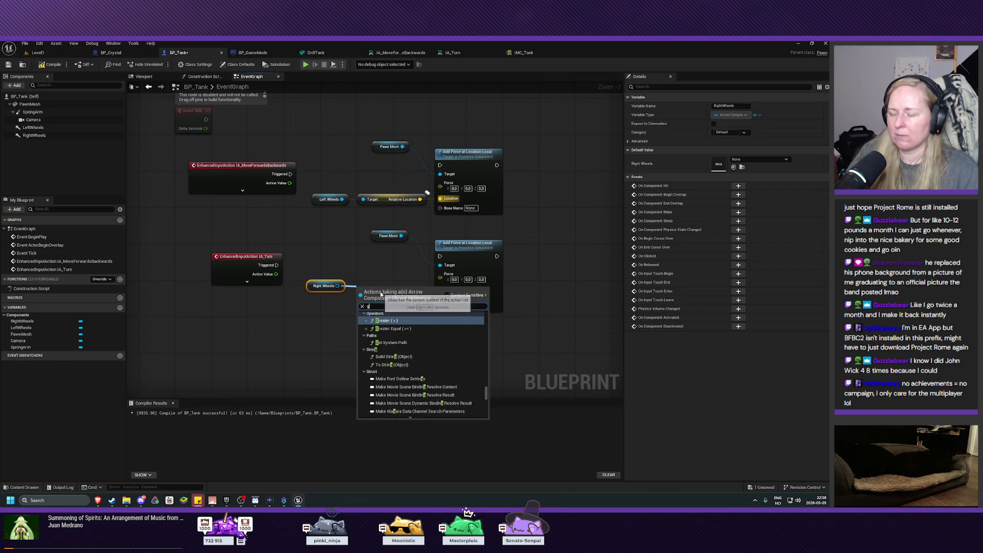
{"action": "type", "text": "et relative loca"}
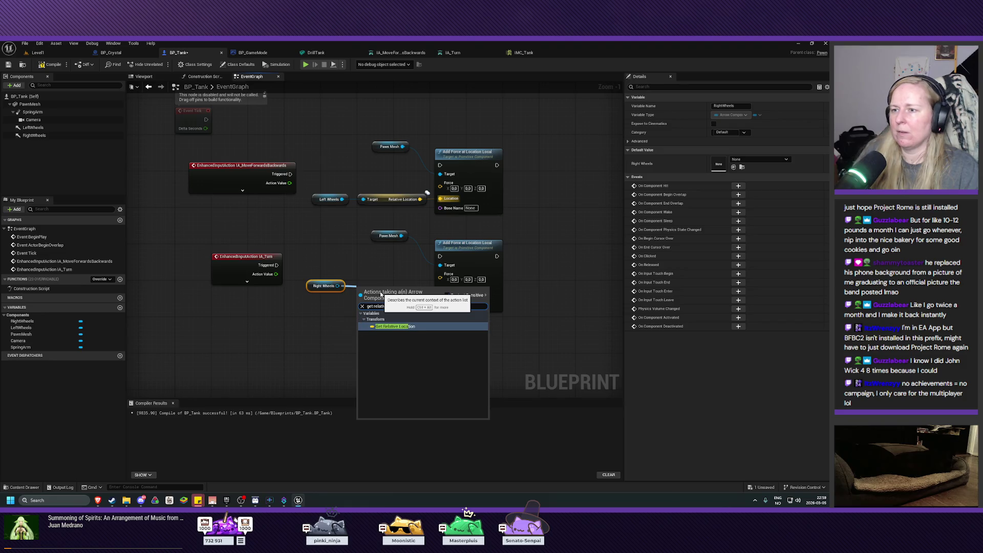
{"action": "left_click", "coordinate": [389, 326]}
{"action": "left_click_drag", "start_coordinate": [416, 290], "coordinate": [440, 296]}
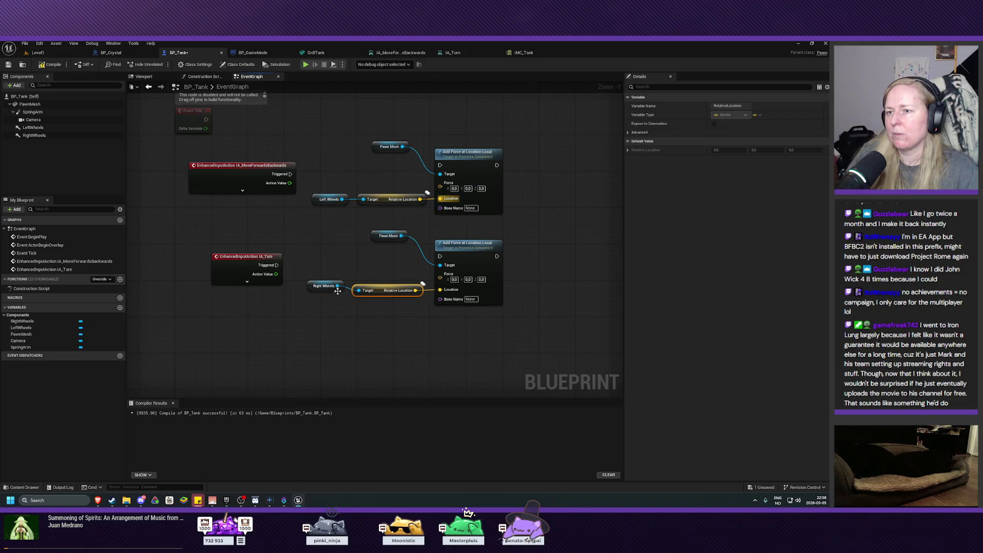
{"action": "left_click_drag", "start_coordinate": [311, 288], "coordinate": [312, 293]}
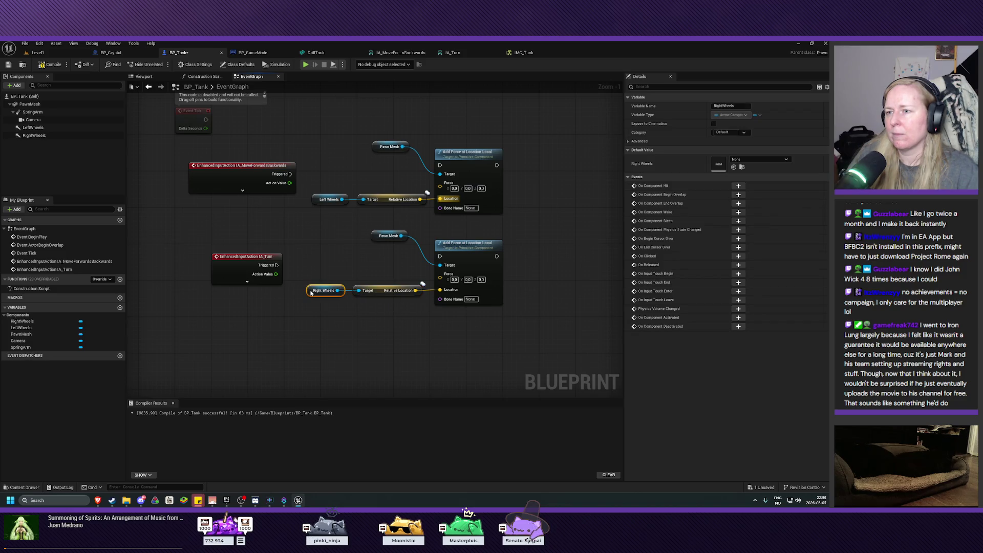
{"action": "left_click", "coordinate": [336, 325]}
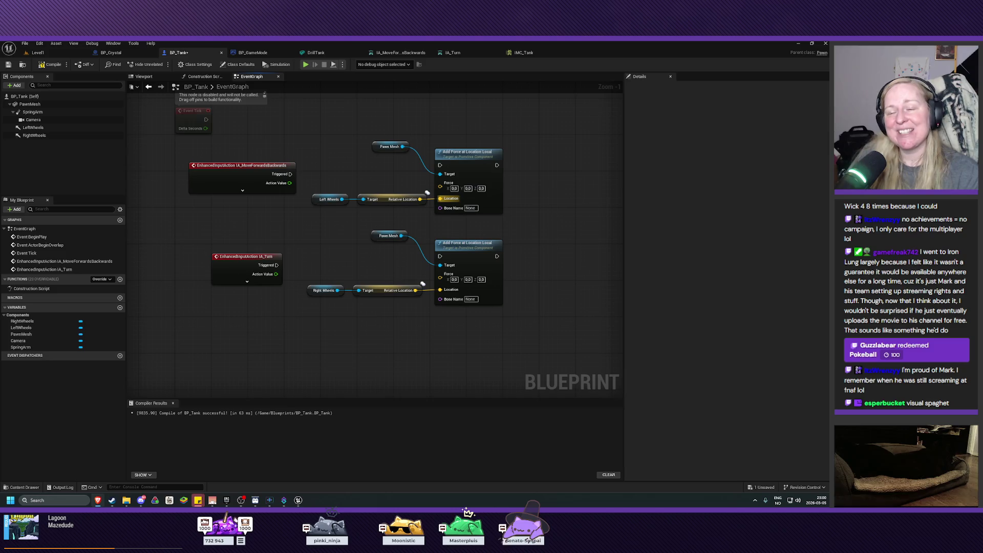
{"action": "mouse_move", "coordinate": [547, 318]}
{"action": "left_mouse_down"}
{"action": "mouse_move", "coordinate": [536, 322]}
{"action": "mouse_move", "coordinate": [543, 303]}
{"action": "mouse_move", "coordinate": [532, 281]}
{"action": "left_mouse_up"}
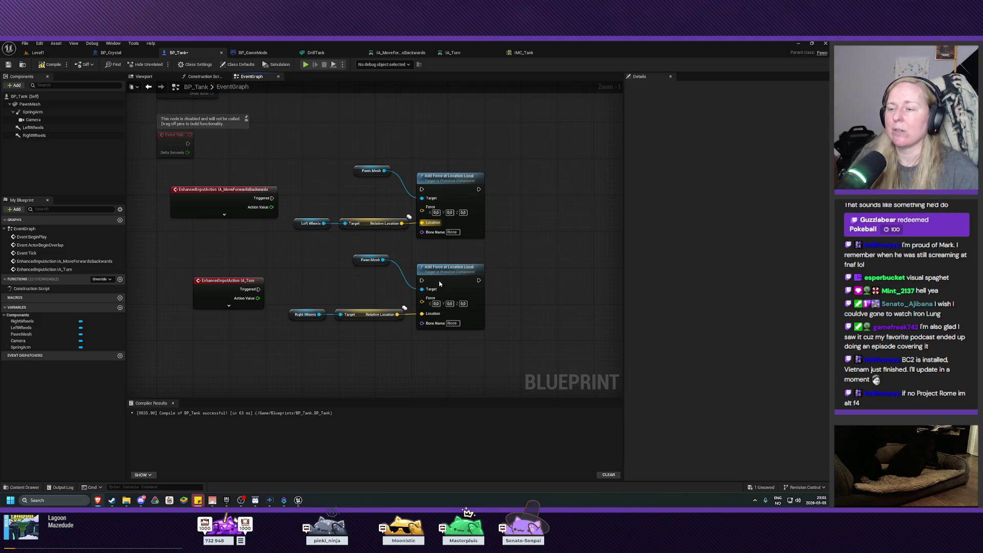
{"action": "mouse_move", "coordinate": [529, 136]}
{"action": "left_mouse_down"}
{"action": "mouse_move", "coordinate": [324, 278]}
{"action": "mouse_move", "coordinate": [304, 375]}
{"action": "left_mouse_up"}
Step: Place an Add node fed by both the IA_Turn and forward/backward Action Values
{"action": "left_click_drag", "start_coordinate": [449, 181], "coordinate": [554, 186]}
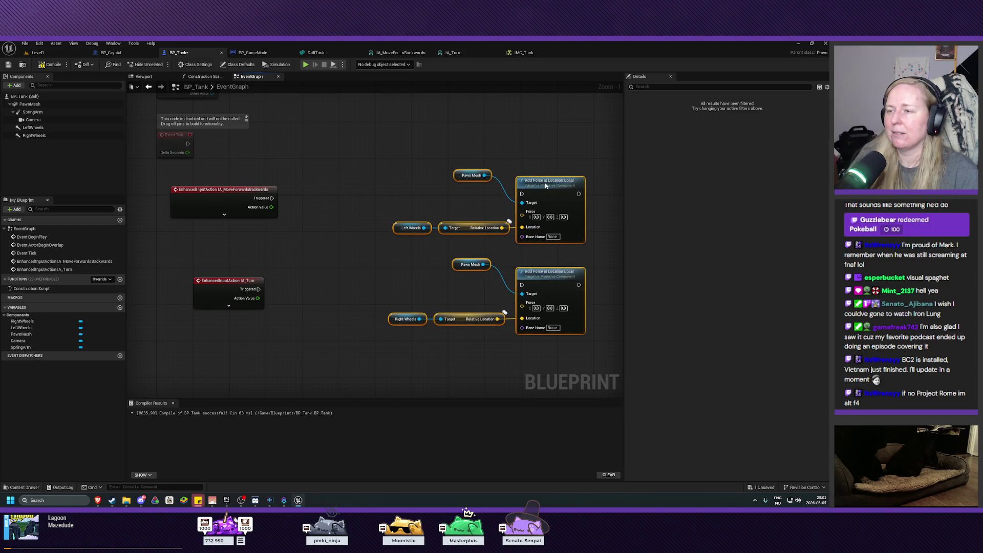
{"action": "left_click", "coordinate": [285, 270]}
{"action": "right_click", "coordinate": [293, 252]}
{"action": "type", "text": "add"}
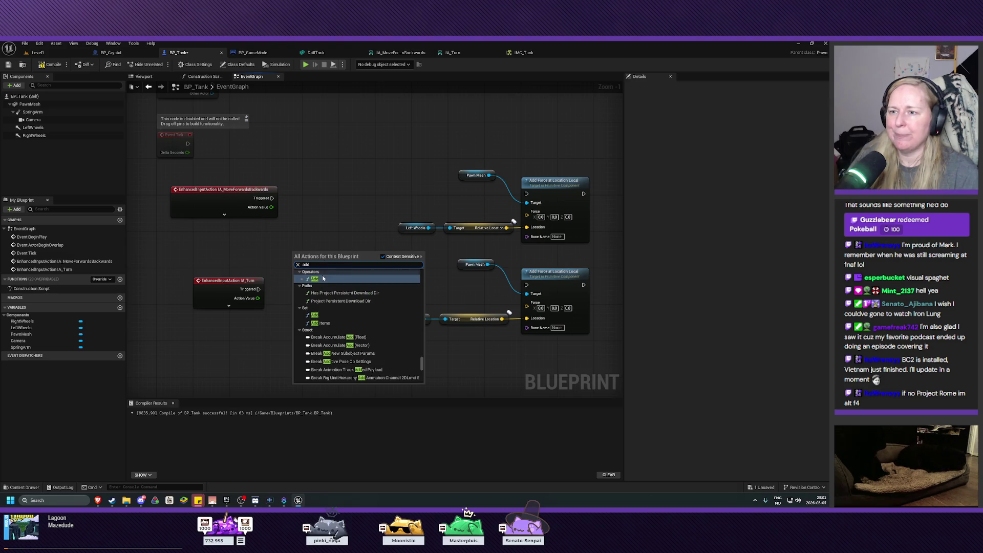
{"action": "left_click", "coordinate": [323, 278]}
{"action": "mouse_move", "coordinate": [257, 298]}
{"action": "left_mouse_down"}
{"action": "mouse_move", "coordinate": [279, 307]}
{"action": "mouse_move", "coordinate": [295, 265]}
{"action": "left_mouse_up"}
{"action": "mouse_move", "coordinate": [271, 207]}
{"action": "left_mouse_down"}
{"action": "mouse_move", "coordinate": [295, 255]}
{"action": "mouse_move", "coordinate": [306, 245]}
{"action": "left_mouse_up"}
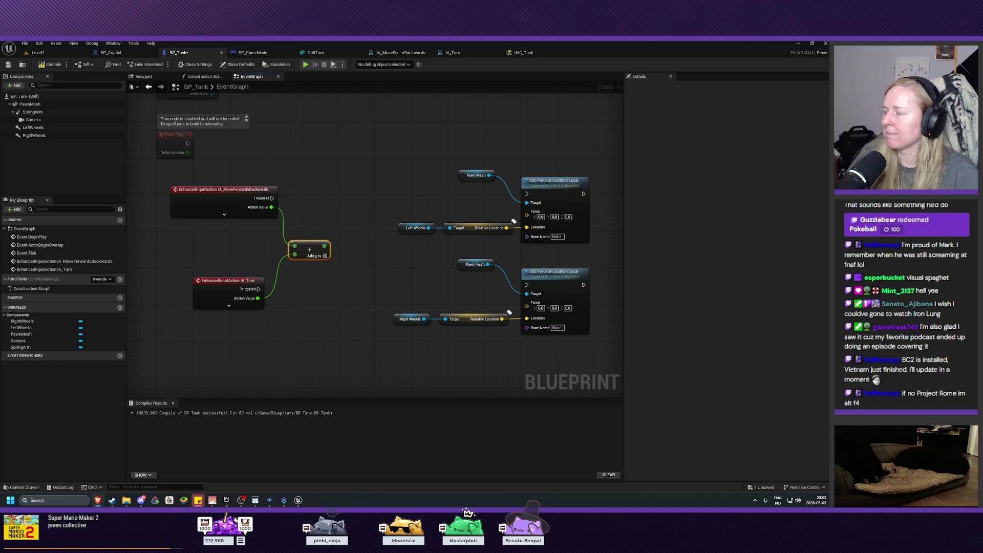
Step: Place a Subtract node fed by the forward/backward Action Value and tidy the nodes
{"action": "right_click", "coordinate": [316, 296]}
{"action": "type", "text": "subtra"}
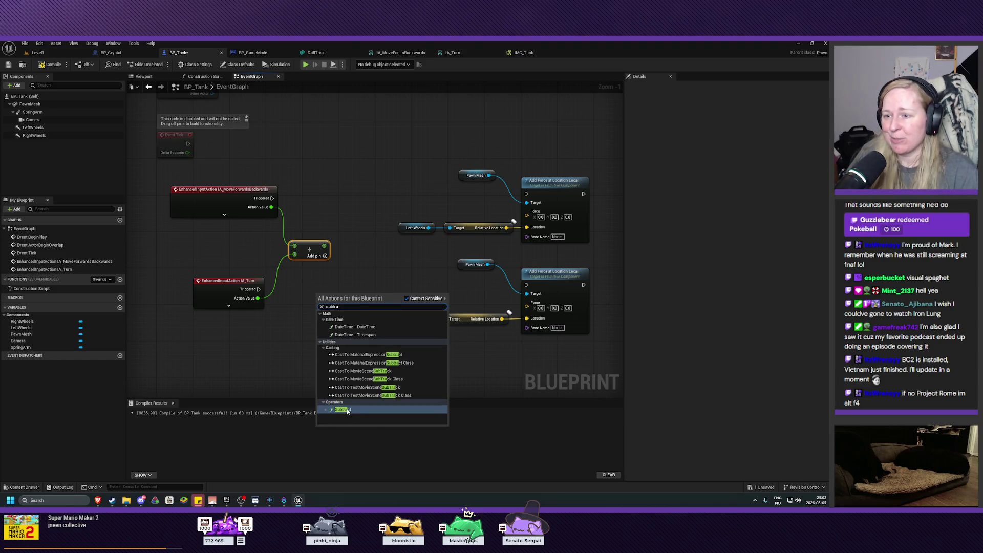
{"action": "left_click", "coordinate": [348, 410]}
{"action": "left_click_drag", "start_coordinate": [333, 296], "coordinate": [319, 291]}
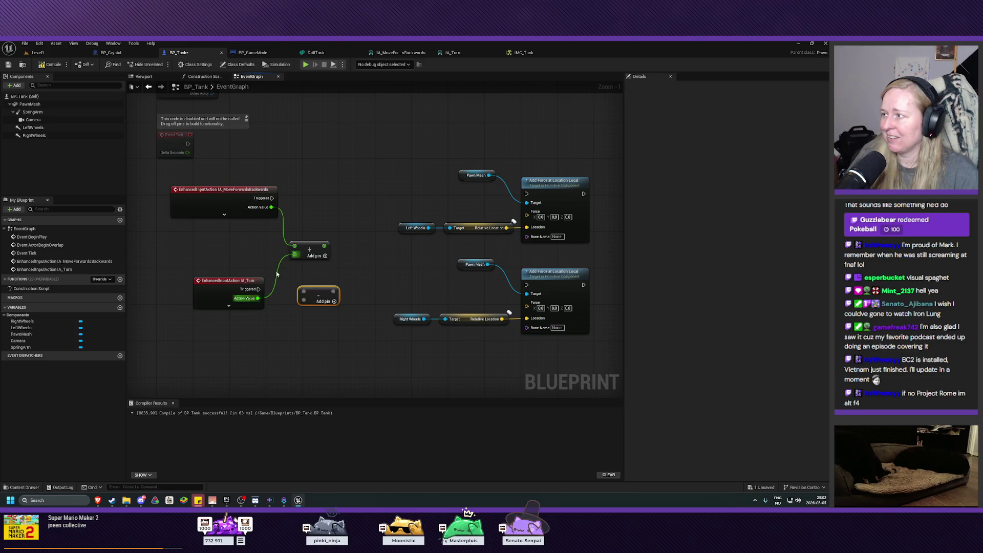
{"action": "mouse_move", "coordinate": [272, 207]}
{"action": "left_mouse_down"}
{"action": "mouse_move", "coordinate": [294, 300]}
{"action": "mouse_move", "coordinate": [304, 291]}
{"action": "mouse_move", "coordinate": [269, 302]}
{"action": "mouse_move", "coordinate": [303, 300]}
{"action": "mouse_move", "coordinate": [295, 254]}
{"action": "mouse_move", "coordinate": [312, 233]}
{"action": "left_mouse_up"}
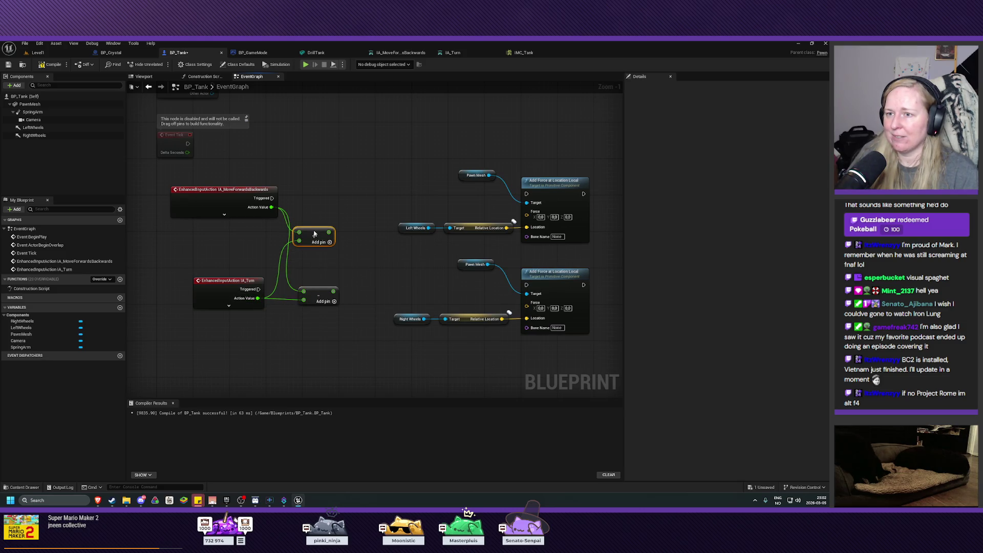
{"action": "left_click_drag", "start_coordinate": [320, 293], "coordinate": [321, 280]}
{"action": "left_click", "coordinate": [310, 328]}
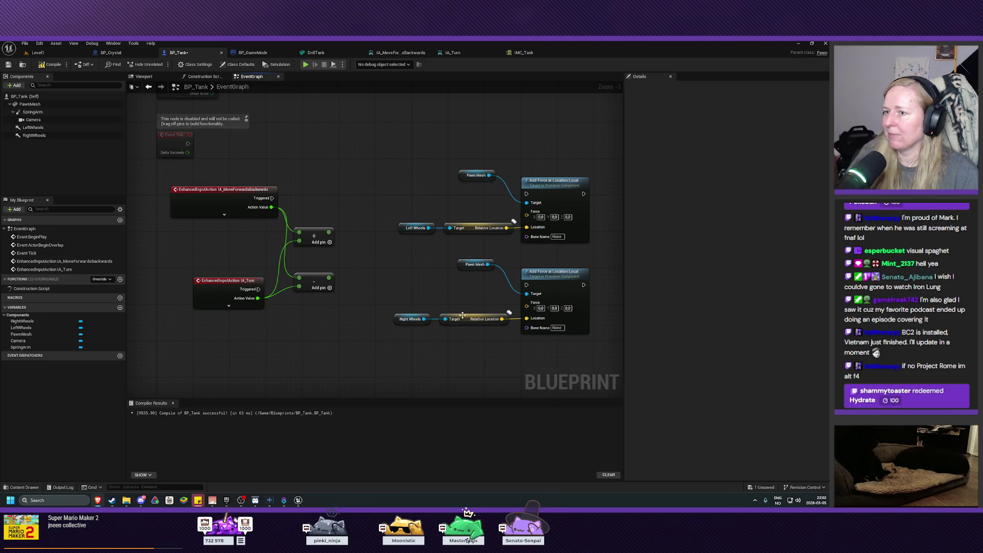
Step: Add a Multiply node beside the Add node
{"action": "right_click", "coordinate": [362, 212]}
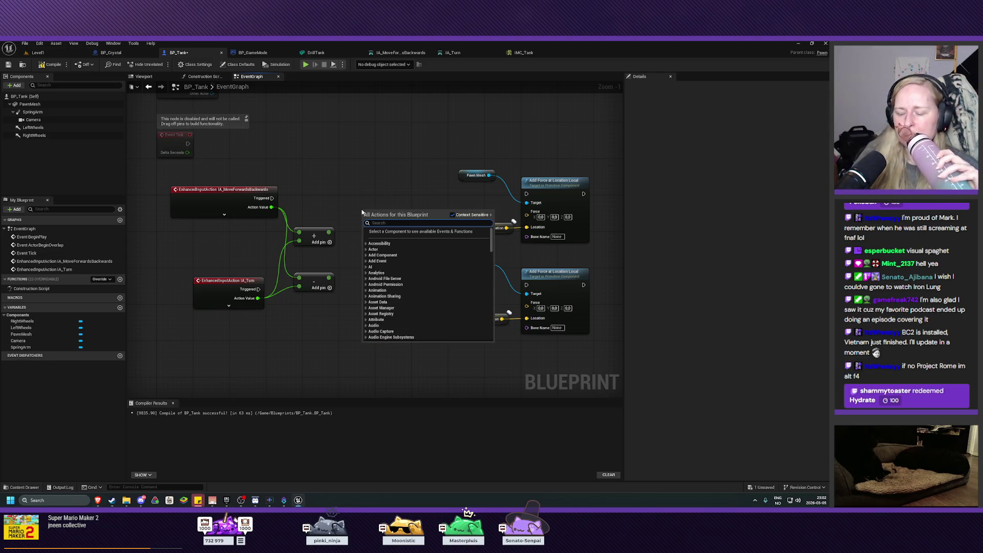
{"action": "type", "text": "mult"}
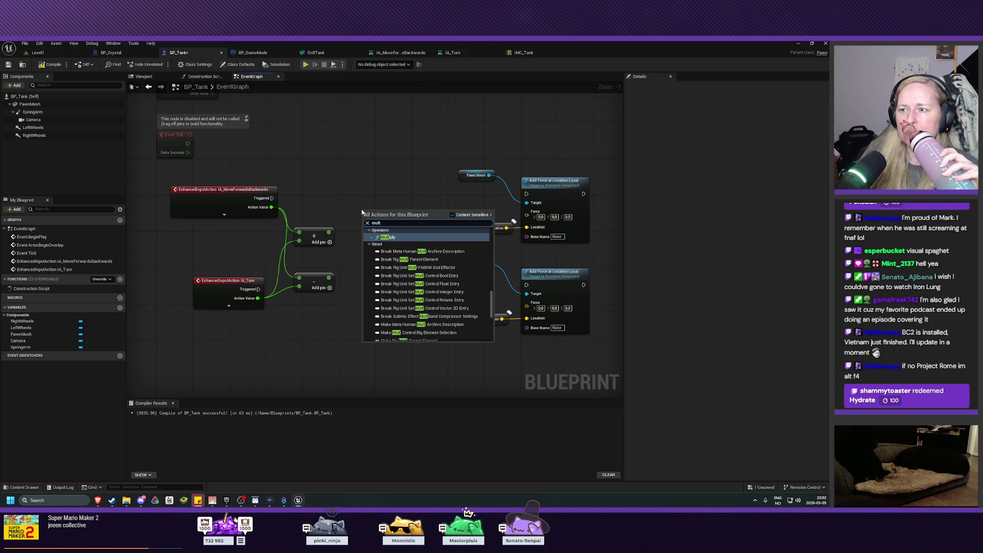
{"action": "left_click", "coordinate": [392, 239]}
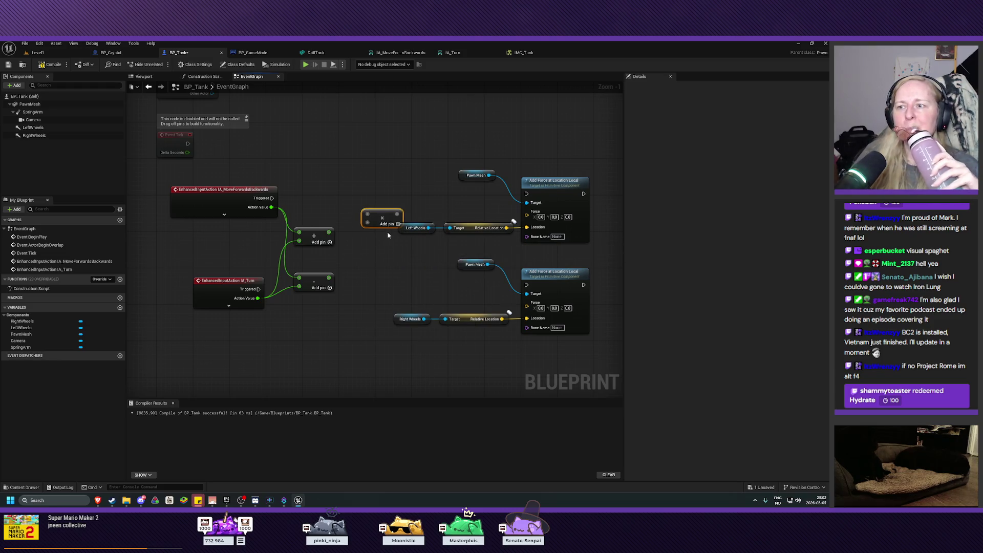
{"action": "left_click_drag", "start_coordinate": [381, 218], "coordinate": [372, 202]}
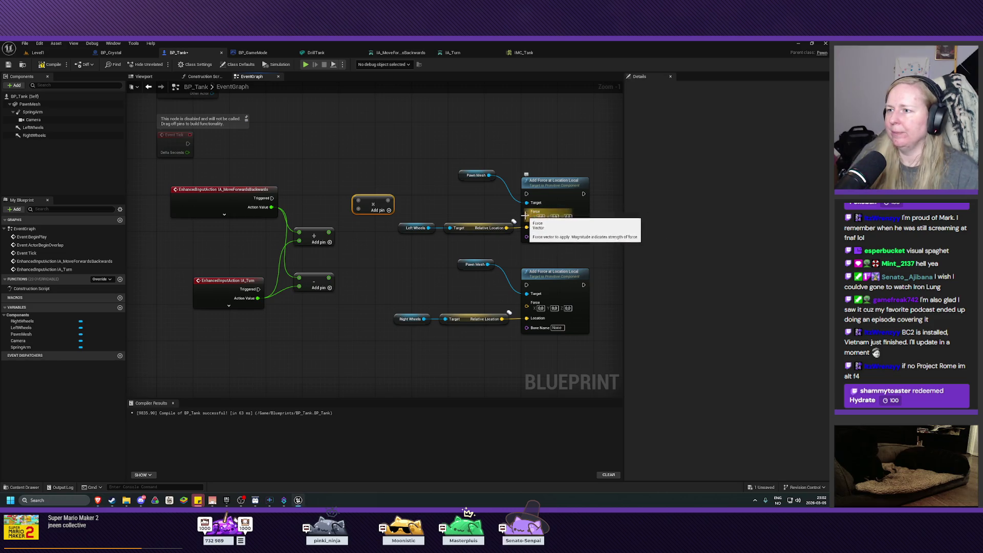
{"action": "left_click", "coordinate": [535, 215]}
Step: Split the upper Force pin and route the Add result through Multiply by 1000 into Force X
{"action": "right_click", "coordinate": [538, 213]}
{"action": "left_click", "coordinate": [558, 236]}
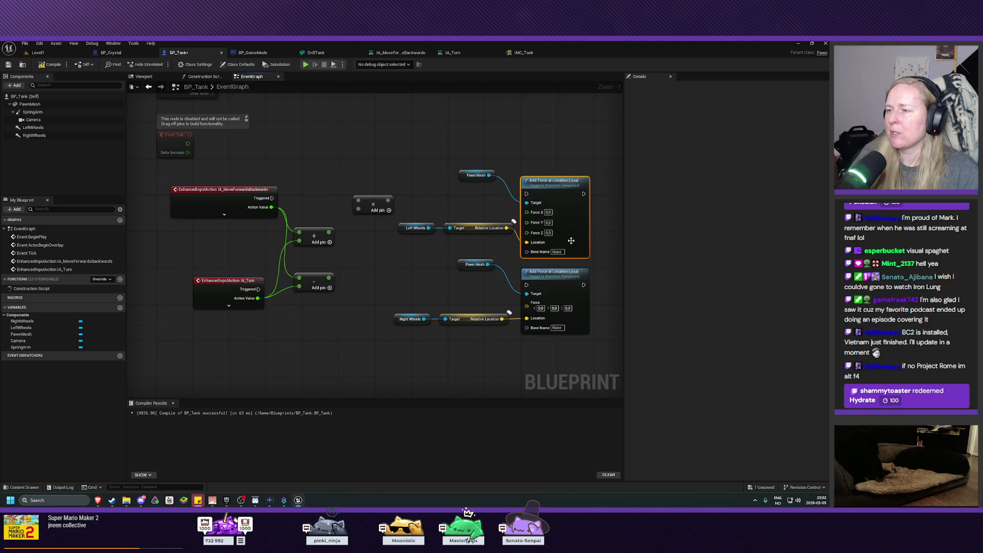
{"action": "left_click", "coordinate": [553, 171]}
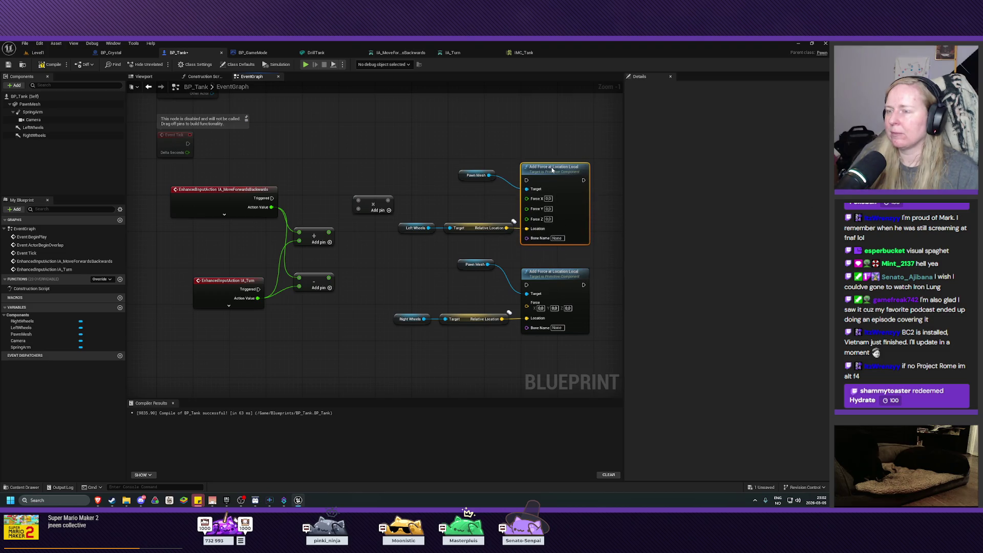
{"action": "left_click_drag", "start_coordinate": [389, 207], "coordinate": [526, 198]}
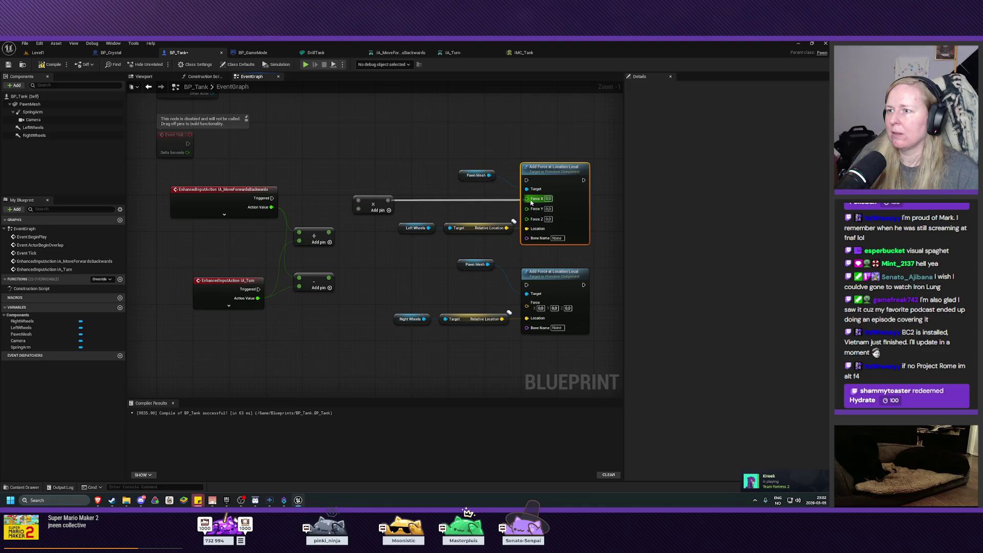
{"action": "left_click_drag", "start_coordinate": [358, 201], "coordinate": [329, 232]}
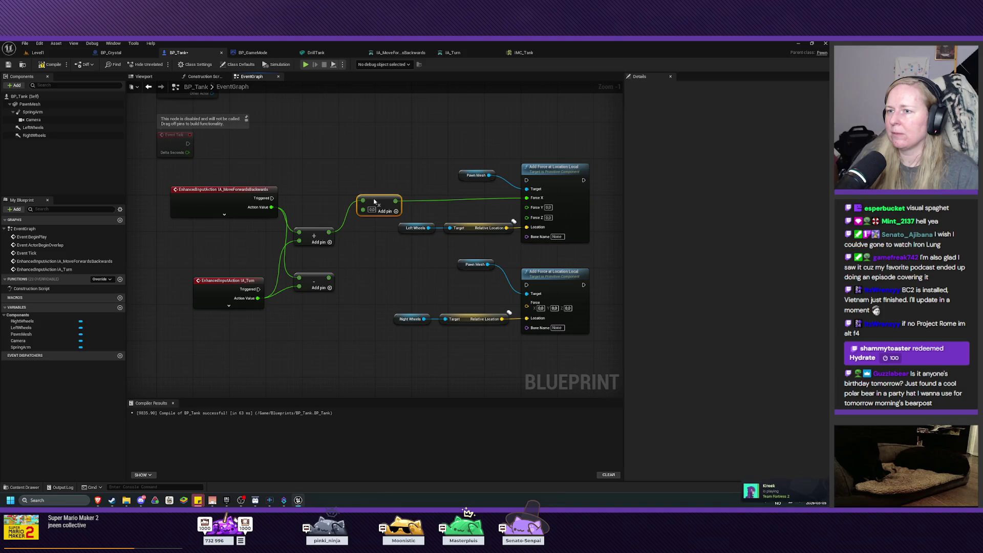
{"action": "left_click_drag", "start_coordinate": [369, 199], "coordinate": [372, 198]}
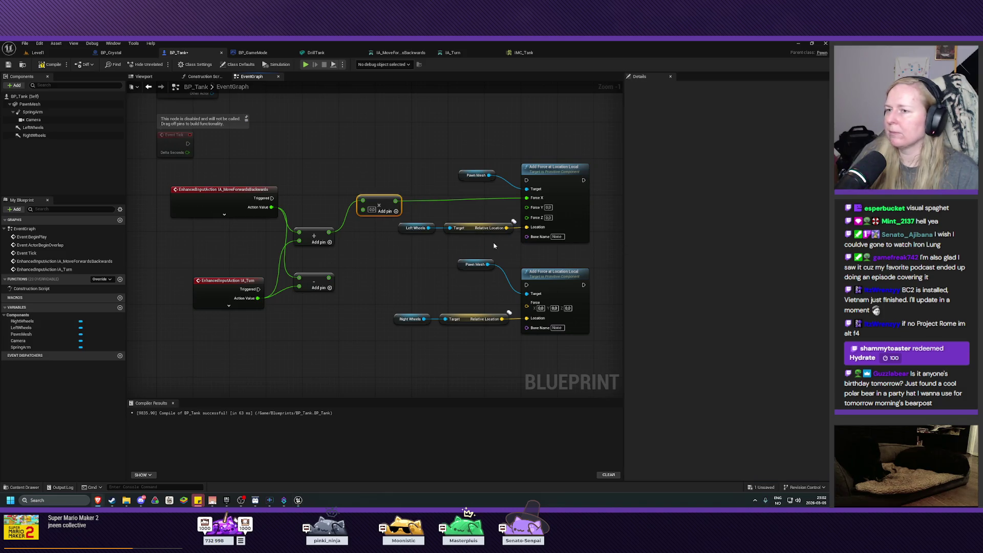
{"action": "left_click", "coordinate": [371, 210]}
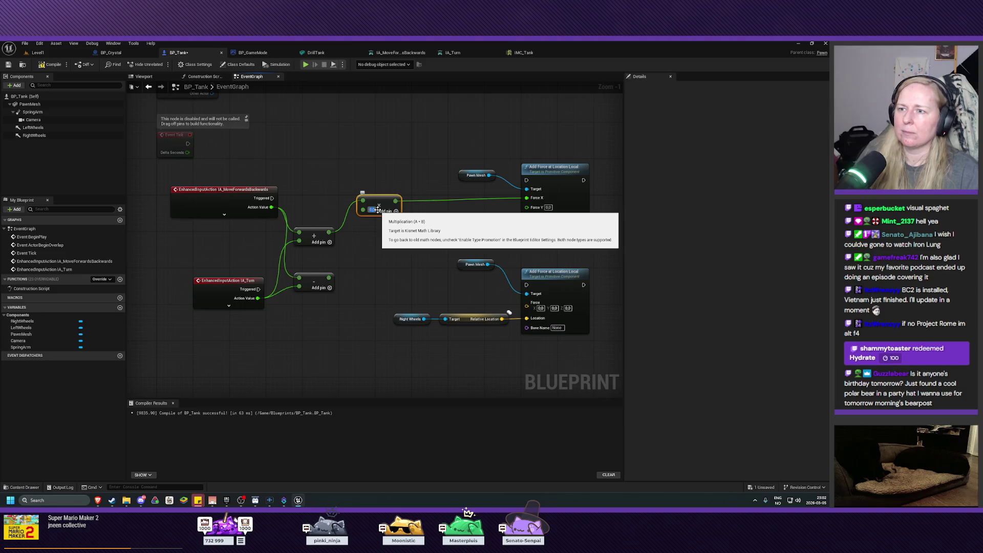
{"action": "type", "text": "1000"}
{"action": "left_click", "coordinate": [384, 275]}
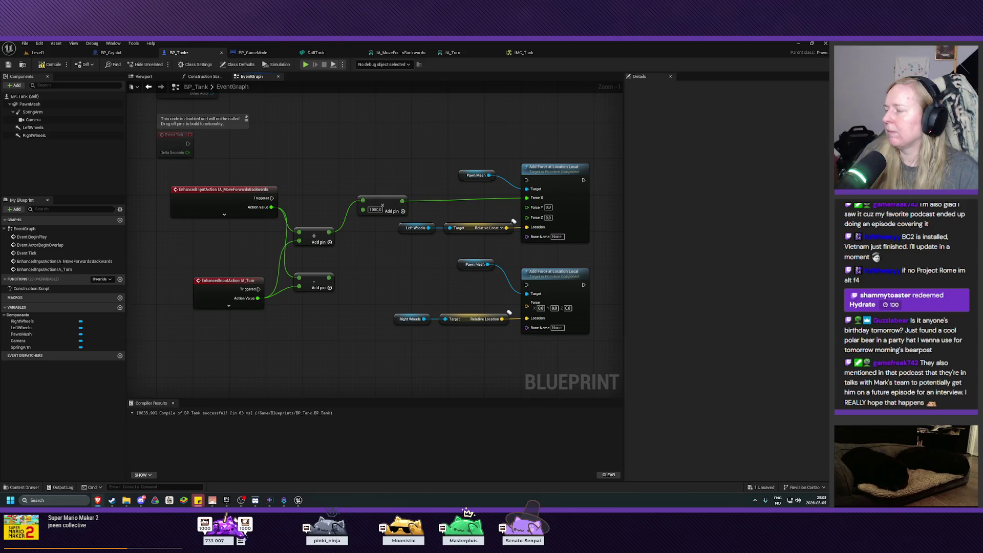
Step: Duplicate the 1000 Multiply beside Subtract, split the lower Force pin, and wire it to Force X
{"action": "left_click", "coordinate": [383, 201]}
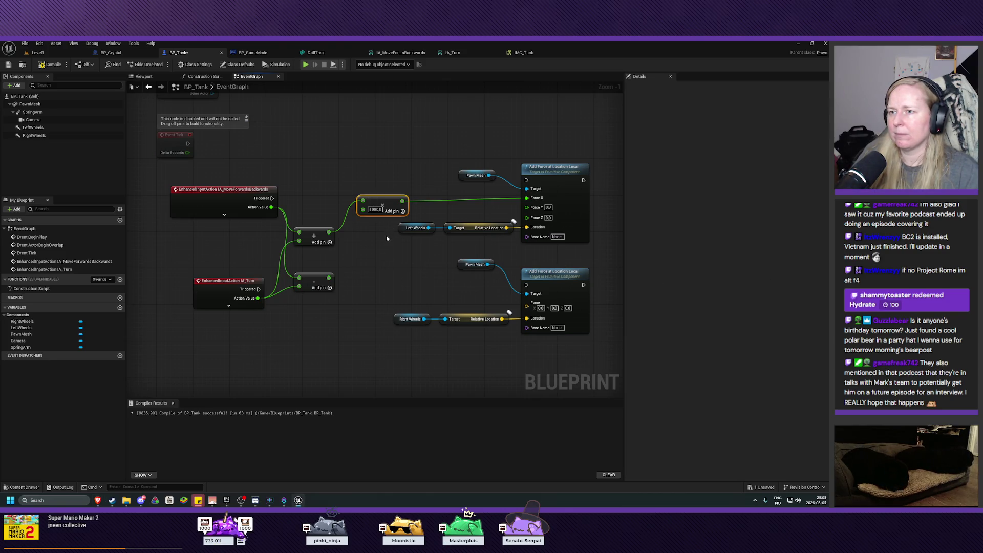
{"action": "key", "text": "ctrl+c"}
{"action": "key", "text": "ctrl+v"}
{"action": "mouse_move", "coordinate": [406, 236]}
{"action": "left_mouse_down"}
{"action": "mouse_move", "coordinate": [379, 281]}
{"action": "mouse_move", "coordinate": [363, 283]}
{"action": "left_mouse_up"}
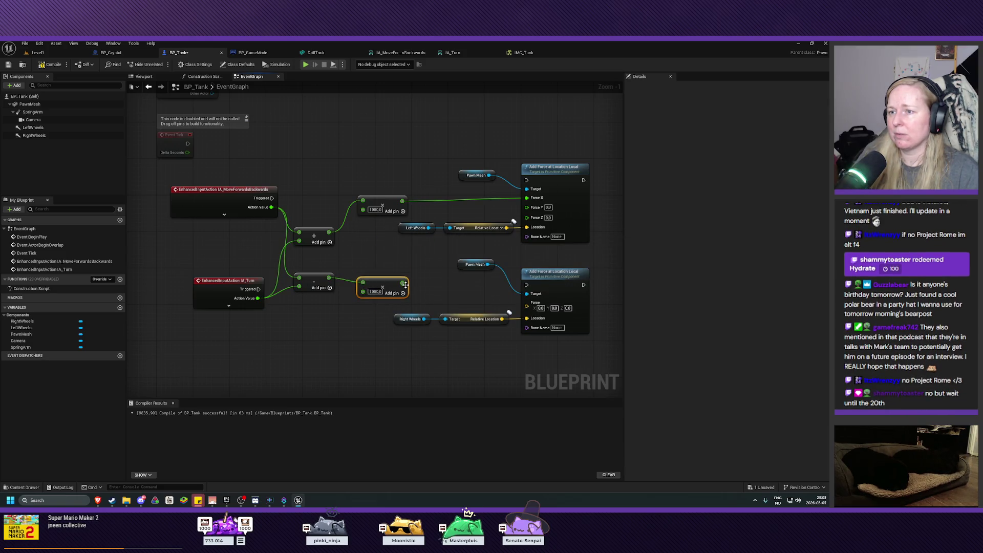
{"action": "right_click", "coordinate": [533, 310]}
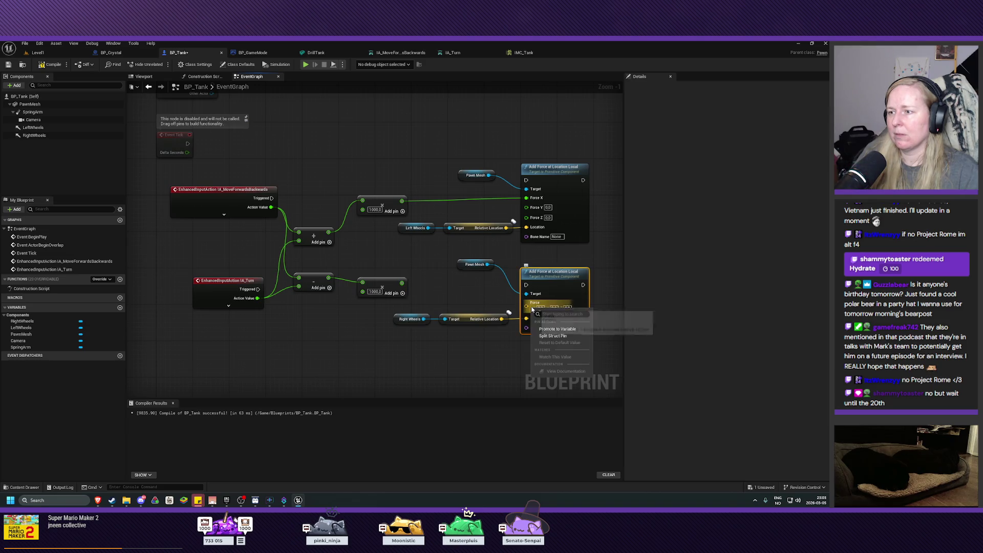
{"action": "left_click", "coordinate": [546, 336]}
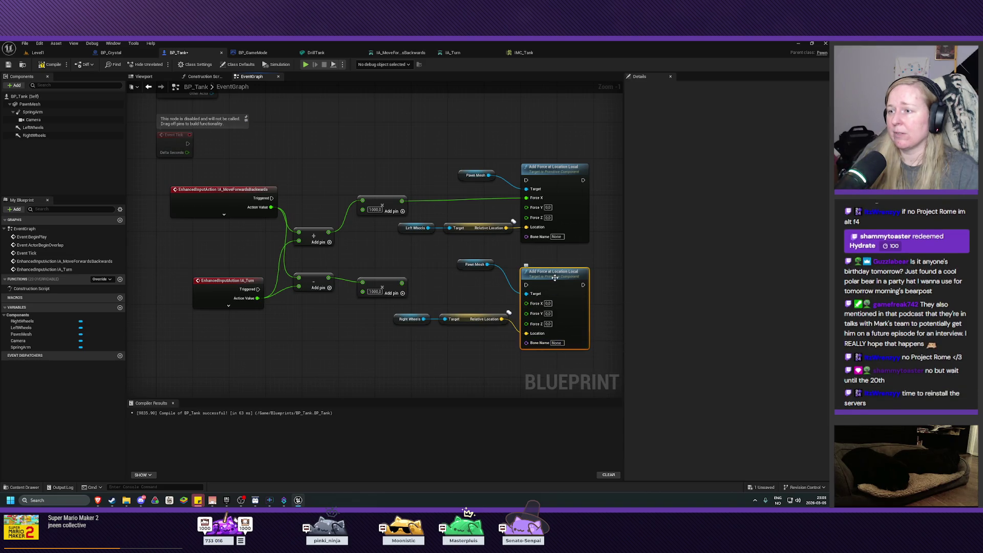
{"action": "left_click_drag", "start_coordinate": [556, 281], "coordinate": [556, 267]}
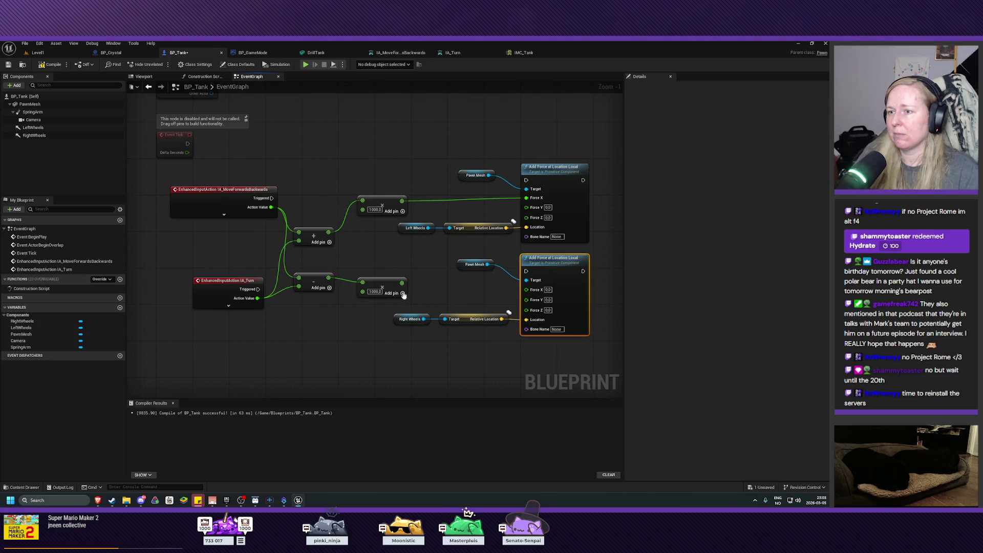
{"action": "mouse_move", "coordinate": [402, 283]}
{"action": "left_mouse_down"}
{"action": "mouse_move", "coordinate": [512, 287]}
{"action": "mouse_move", "coordinate": [523, 299]}
{"action": "mouse_move", "coordinate": [456, 291]}
{"action": "left_mouse_up"}
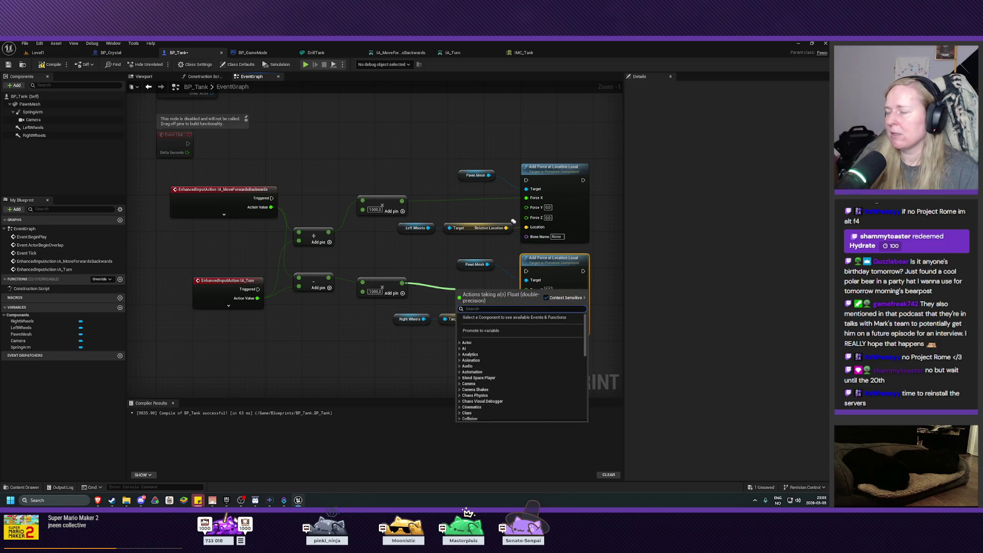
{"action": "key", "text": "Escape"}
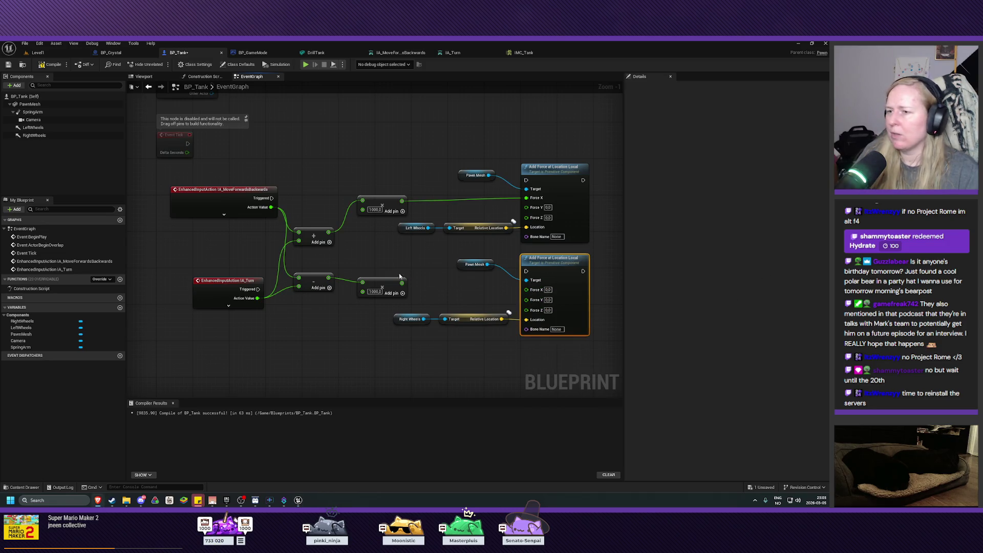
{"action": "left_click_drag", "start_coordinate": [402, 282], "coordinate": [526, 290]}
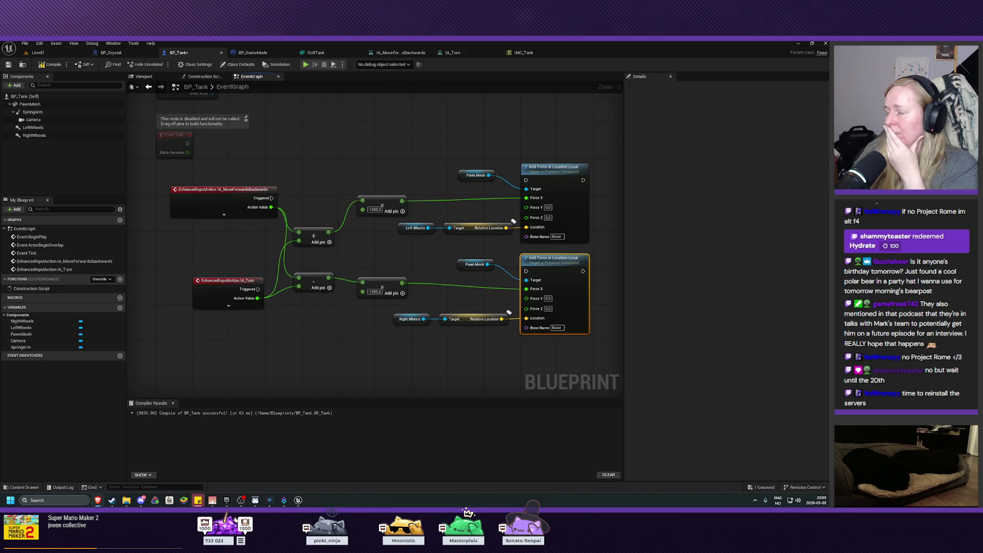
Step: Wire MoveForwardsBackwards and IA_Turn Triggered pins into the two Add Force nodes, then save BP_Tank
{"action": "mouse_move", "coordinate": [271, 198]}
{"action": "left_mouse_down"}
{"action": "mouse_move", "coordinate": [516, 193]}
{"action": "mouse_move", "coordinate": [525, 180]}
{"action": "left_mouse_up"}
{"action": "mouse_move", "coordinate": [258, 289]}
{"action": "left_mouse_down"}
{"action": "mouse_move", "coordinate": [353, 231]}
{"action": "mouse_move", "coordinate": [527, 189]}
{"action": "mouse_move", "coordinate": [526, 180]}
{"action": "mouse_move", "coordinate": [597, 204]}
{"action": "mouse_move", "coordinate": [563, 270]}
{"action": "mouse_move", "coordinate": [526, 272]}
{"action": "left_mouse_up"}
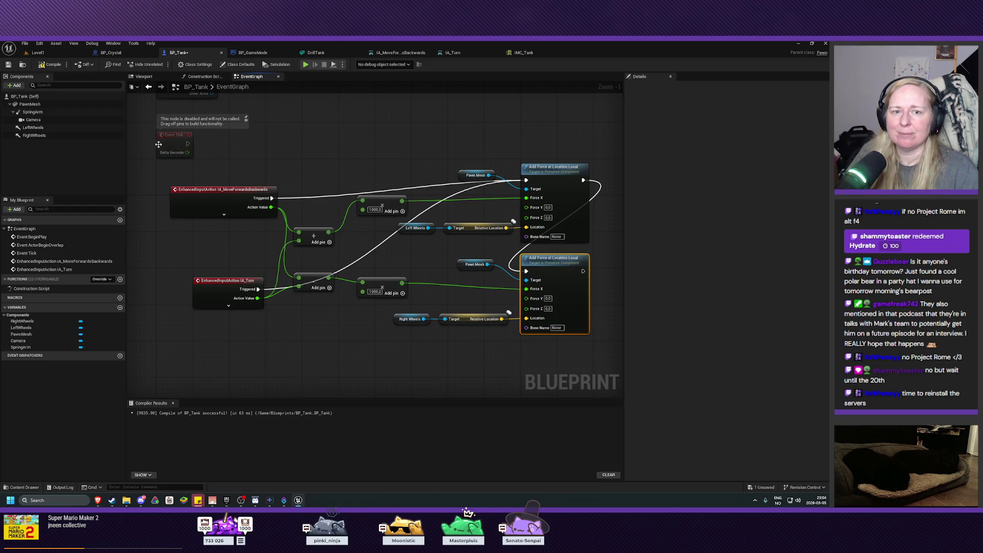
{"action": "left_click", "coordinate": [8, 65]}
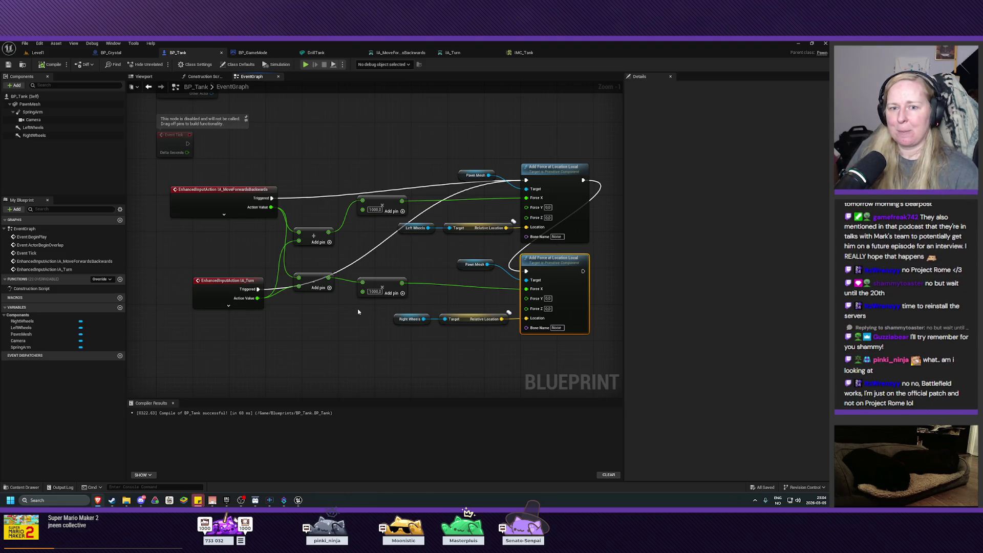
Step: Set both Multiply nodes' B values to 3000, compile and save, and return to the level editor
{"action": "left_click", "coordinate": [375, 210]}
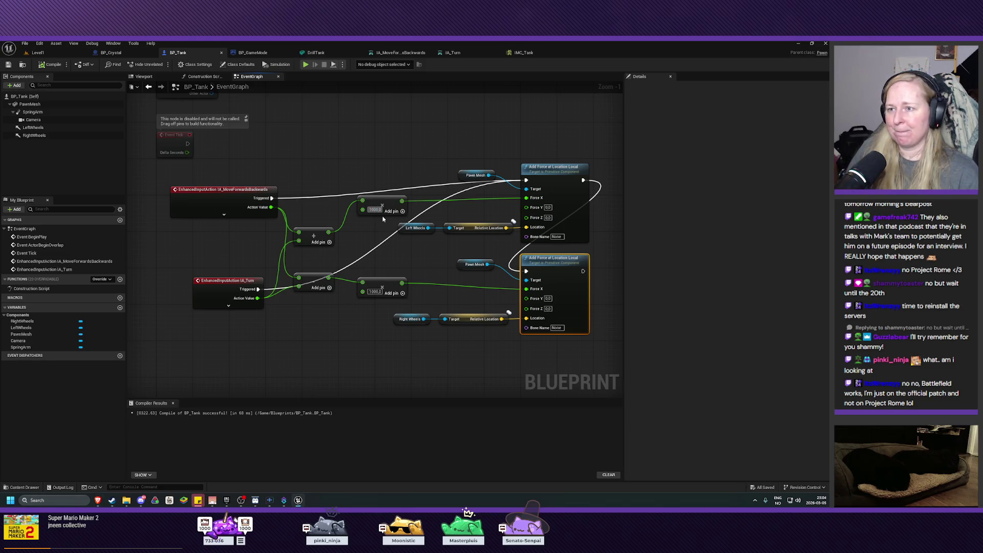
{"action": "type", "text": "3000"}
{"action": "left_click", "coordinate": [372, 292]}
{"action": "type", "text": "3000"}
{"action": "key", "text": "Return"}
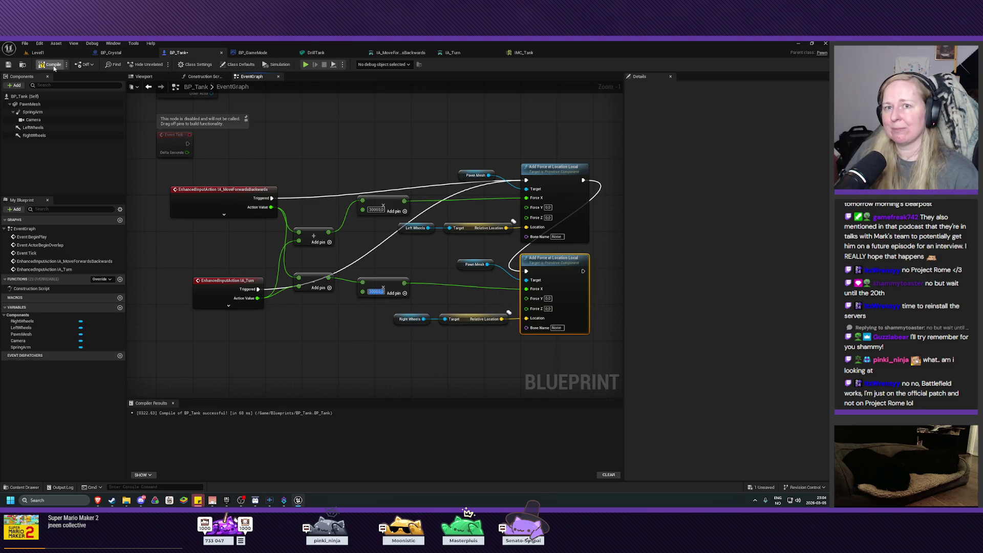
{"action": "left_click", "coordinate": [10, 65]}
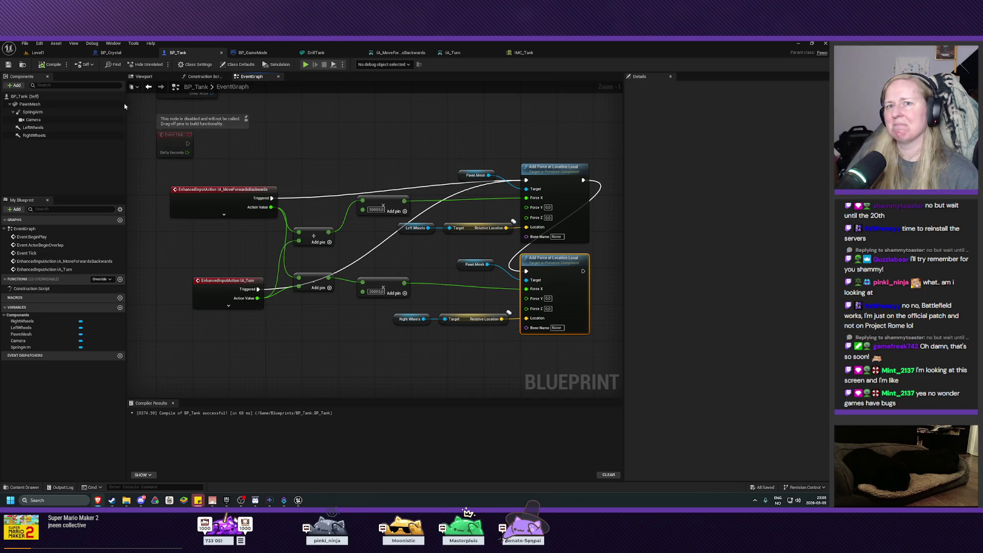
{"action": "left_click", "coordinate": [56, 57]}
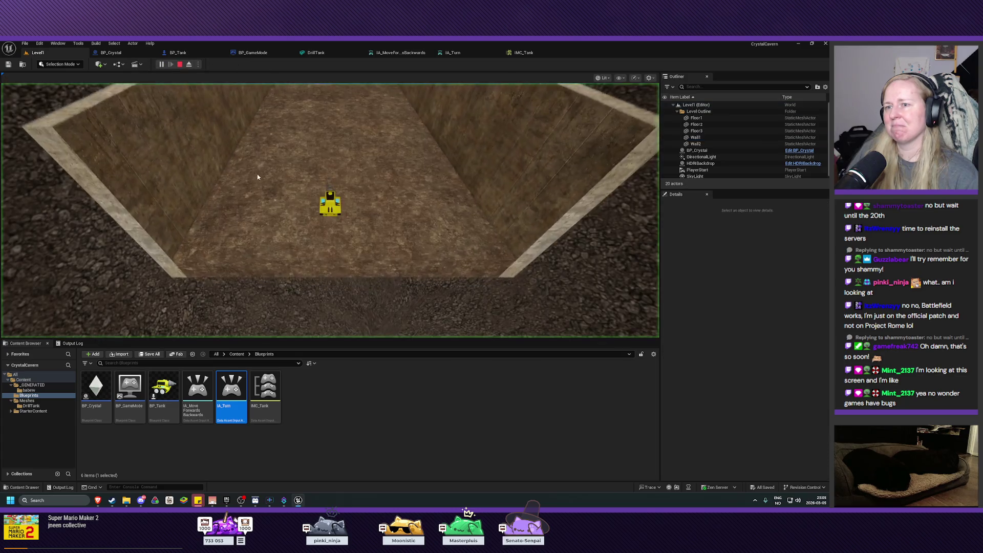
Step: Test turning the tank with D in the running game, then stop the play session
{"action": "left_click", "coordinate": [257, 177]}
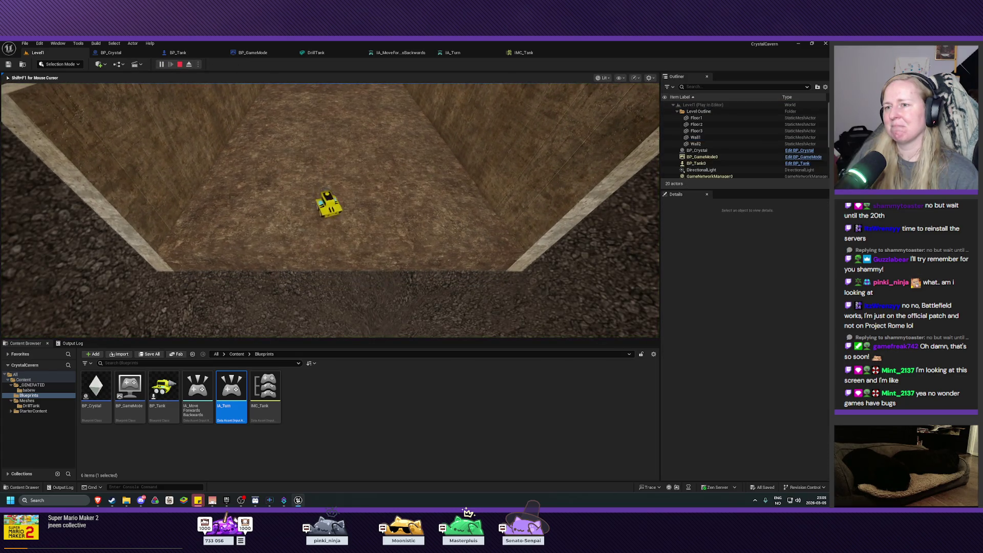
{"action": "key", "text": "d"}
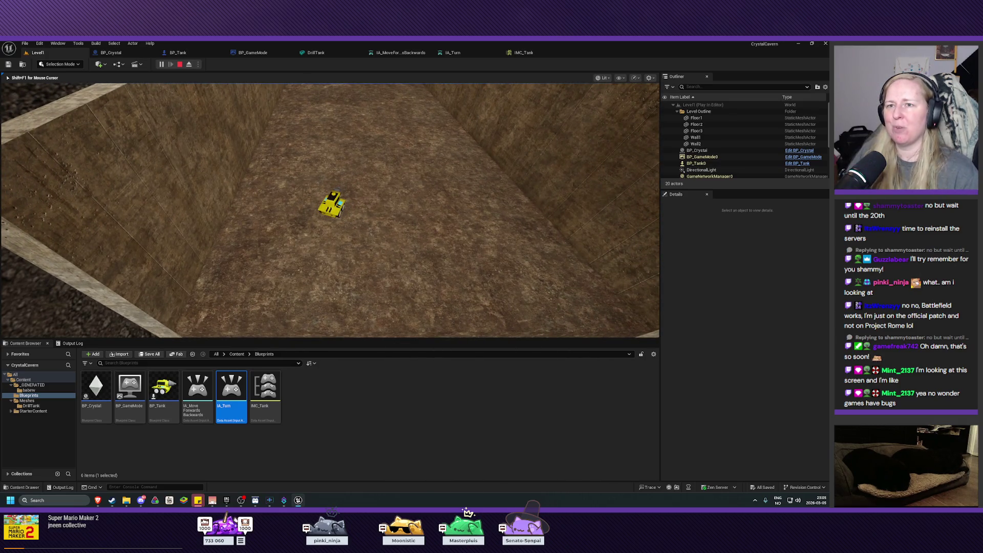
{"action": "key", "text": "Escape"}
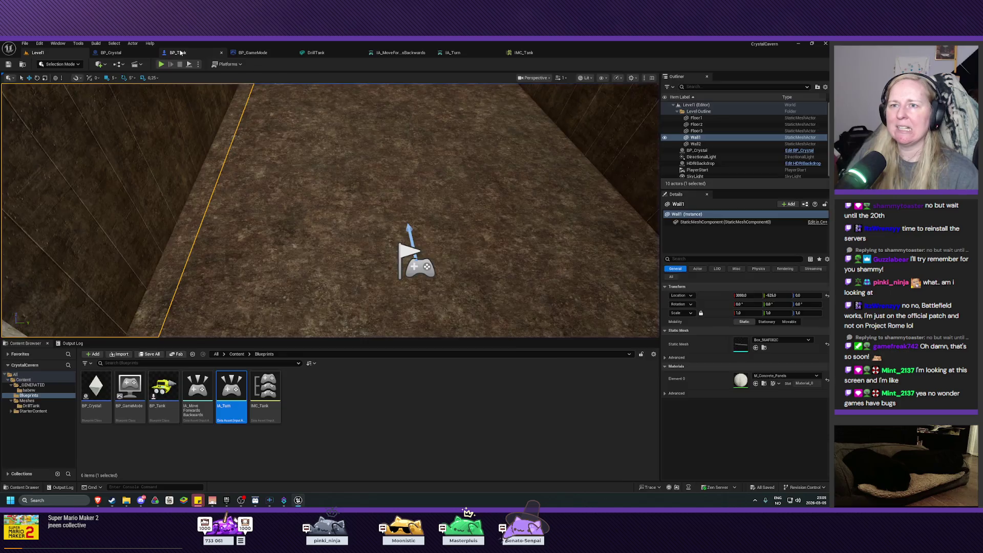
Step: Change the lower Multiply node from 30000 to 1000, save BP_Tank, and replay Level1
{"action": "left_click", "coordinate": [177, 52]}
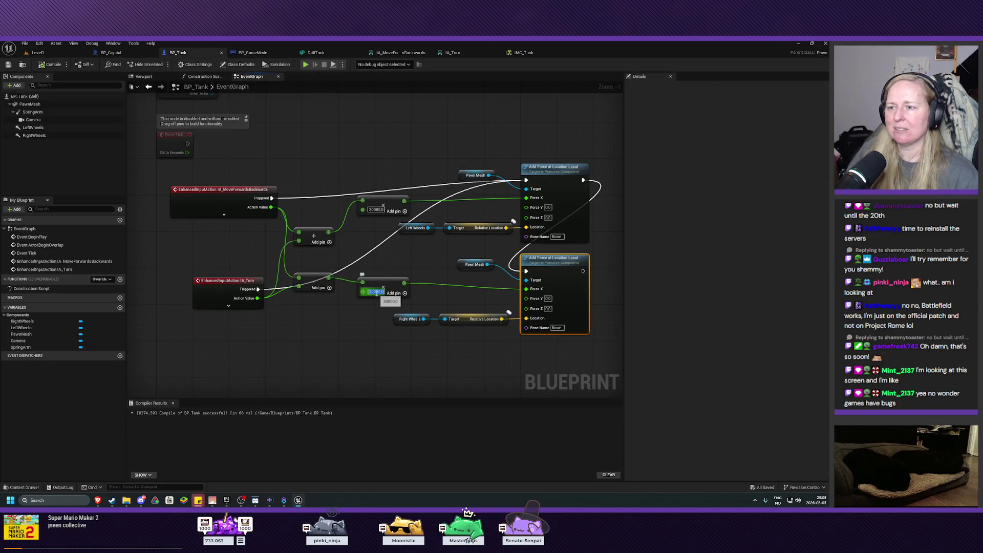
{"action": "left_click", "coordinate": [376, 291]}
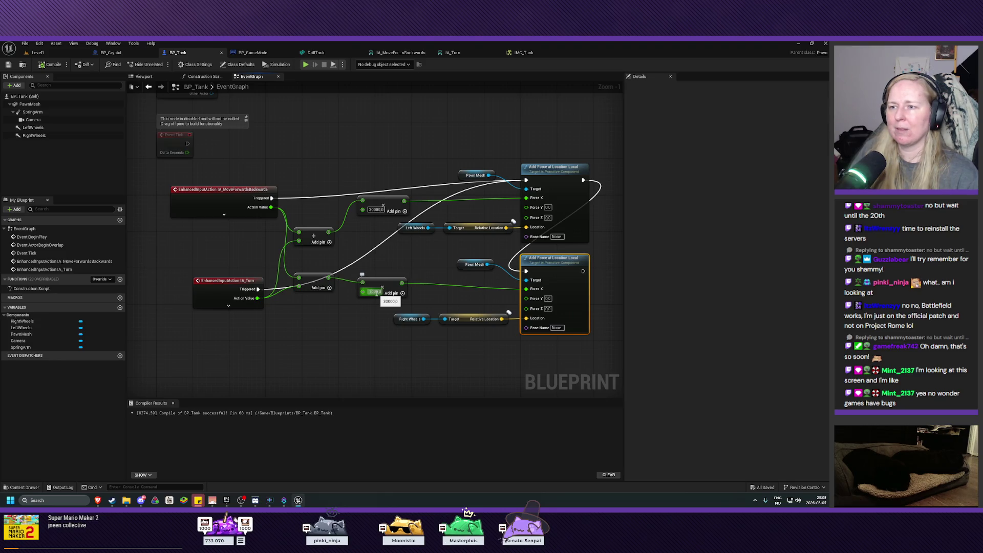
{"action": "type", "text": "1000"}
{"action": "key", "text": "Return"}
{"action": "left_click", "coordinate": [7, 64]}
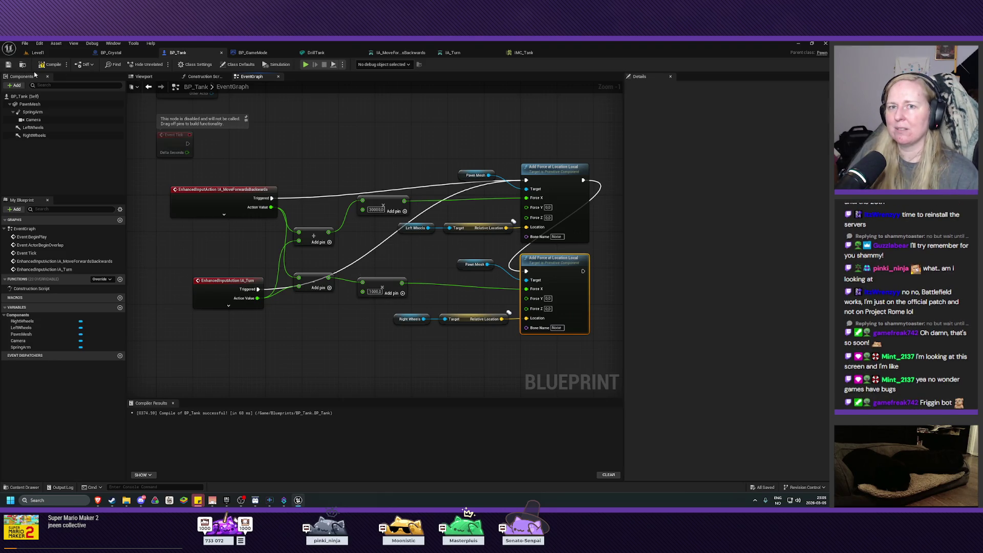
{"action": "left_click", "coordinate": [37, 52]}
{"action": "left_click", "coordinate": [160, 64]}
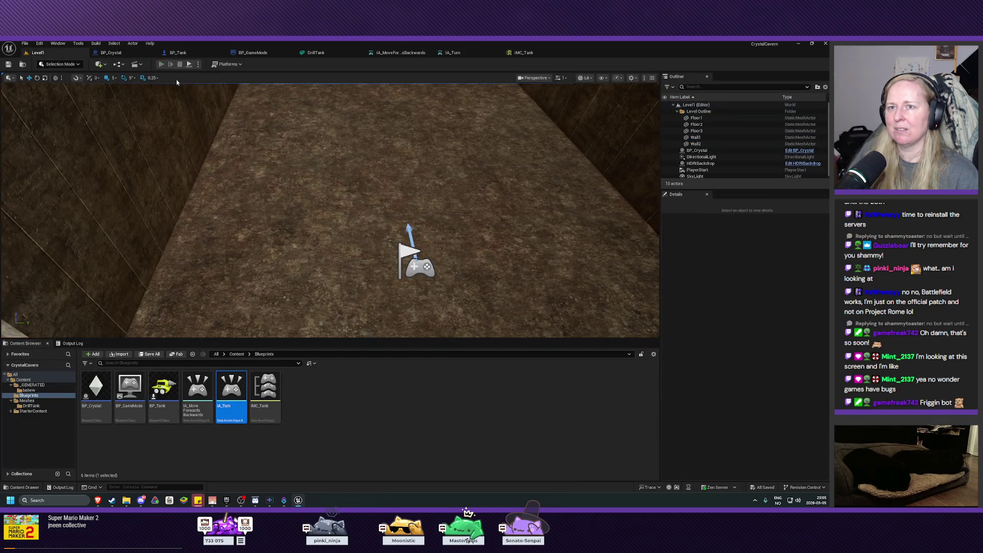
Step: Spin the tank in place with A until the drill points left
{"action": "key", "text": "a"}
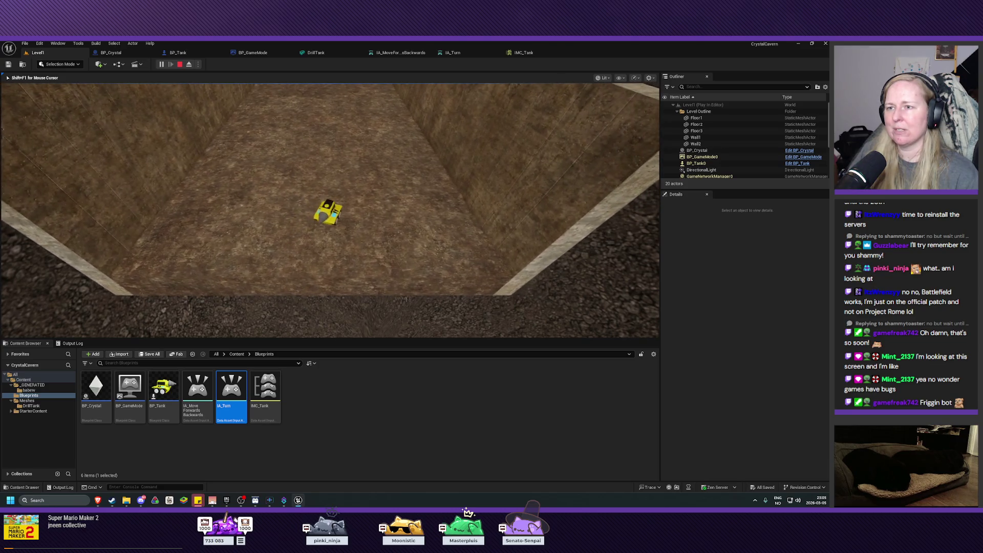
{"action": "key", "text": "a"}
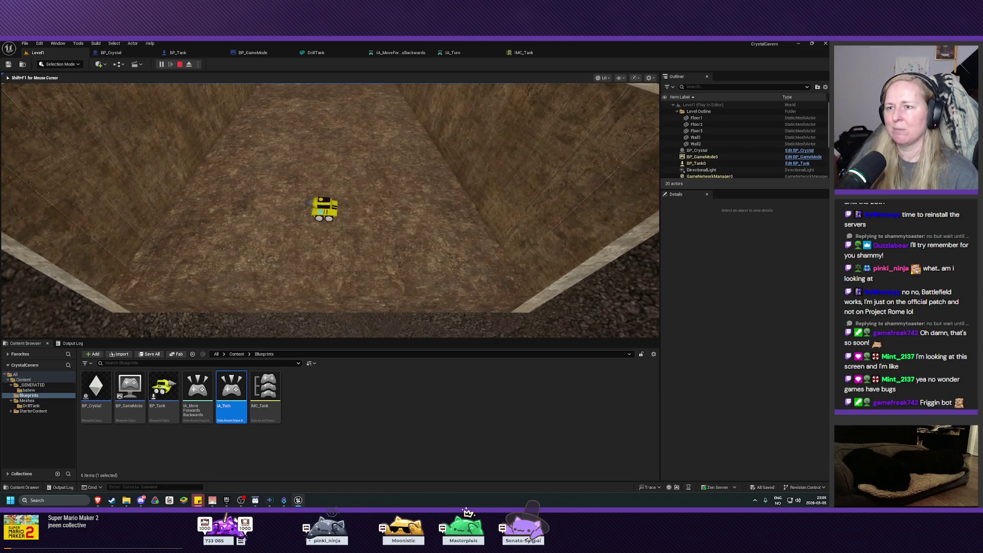
{"action": "key", "text": "a"}
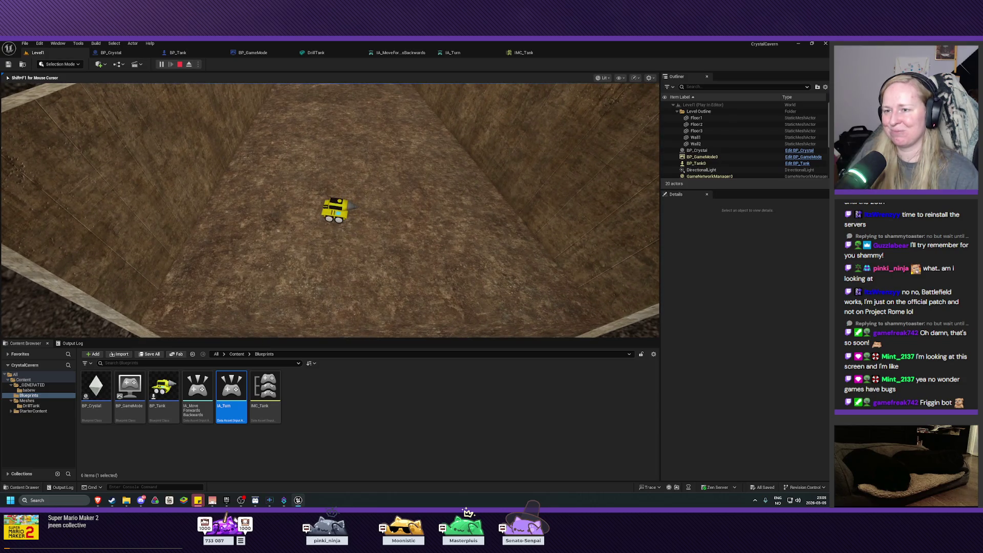
{"action": "key", "text": "a"}
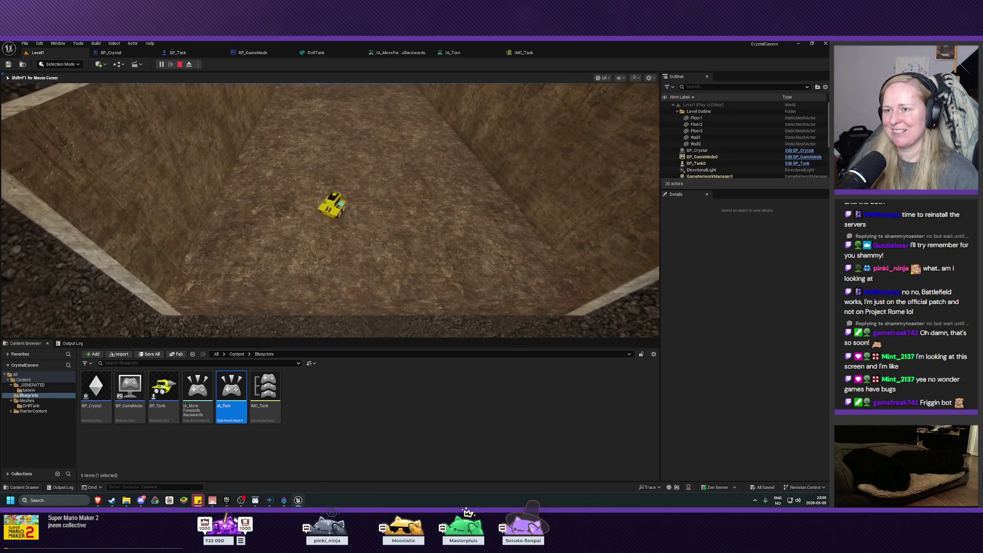
{"action": "key", "text": "a"}
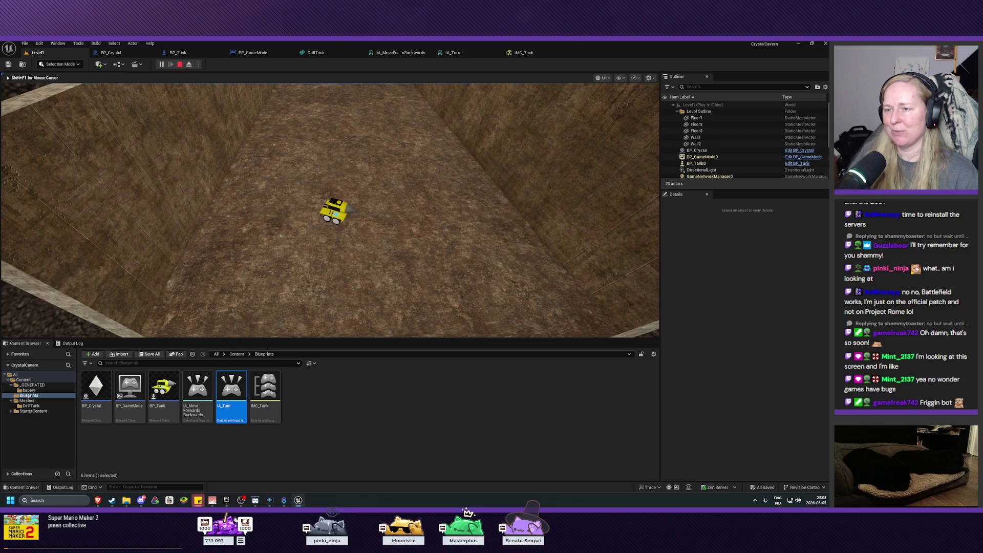
{"action": "key", "text": "a"}
{"action": "key", "text": "a"}
{"action": "key", "text": "a"}
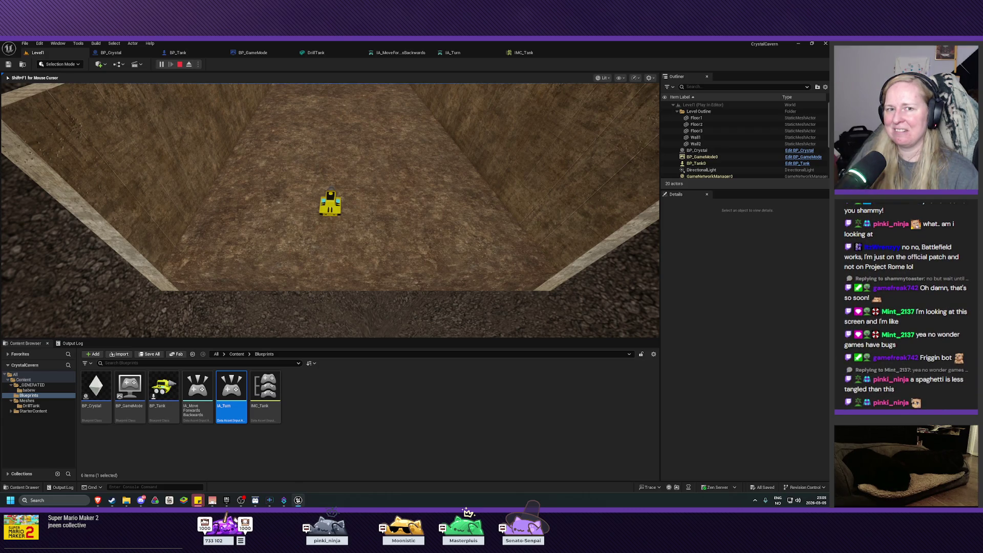
Step: Steer the tank back and forth with D and A, stop Play, and reopen BP_Tank's 1000.0 value
{"action": "key", "text": "d"}
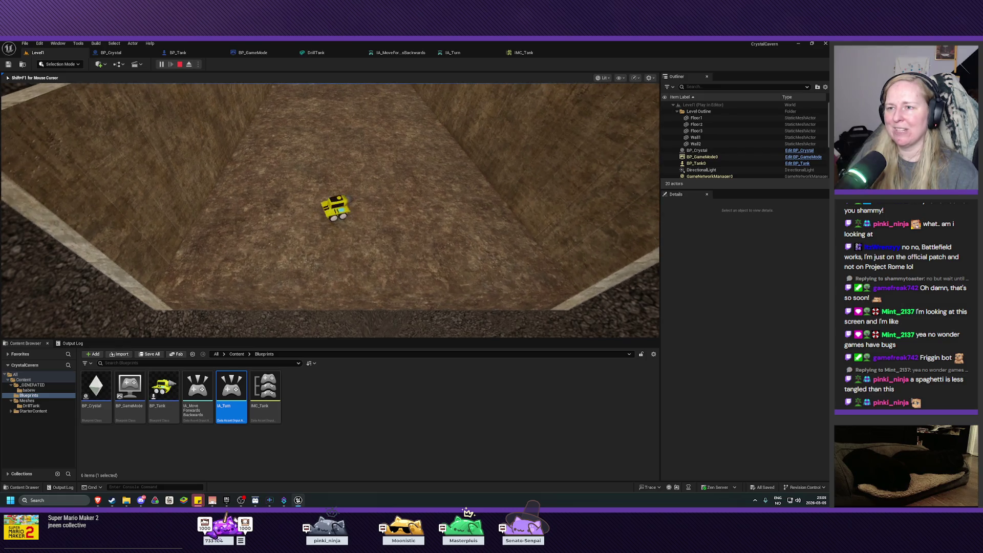
{"action": "key", "text": "a"}
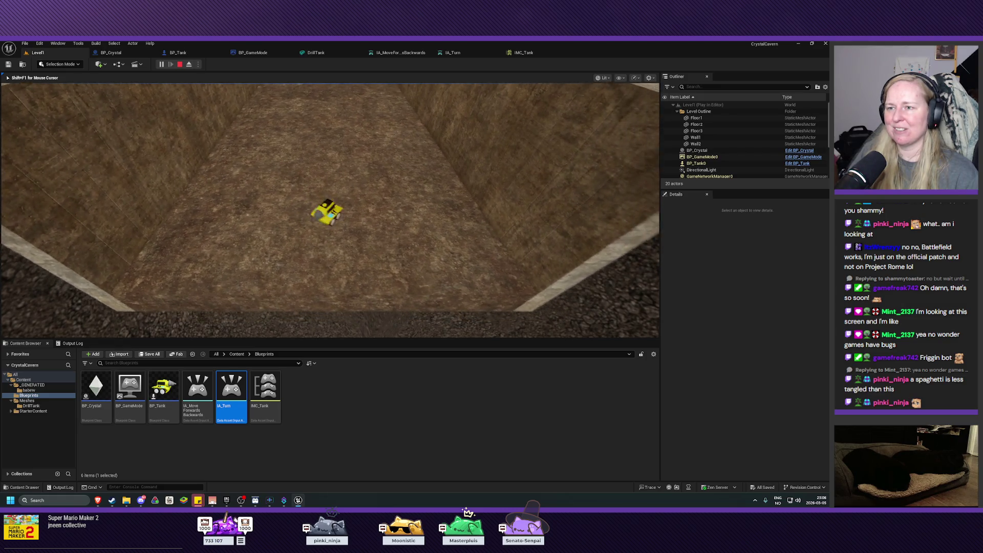
{"action": "key", "text": "d"}
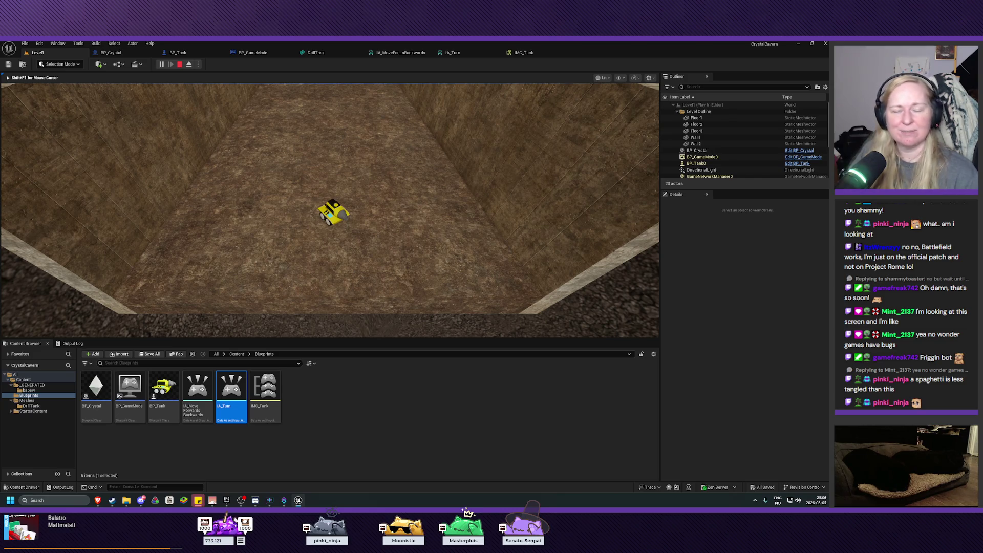
{"action": "key", "text": "d"}
{"action": "key", "text": "a"}
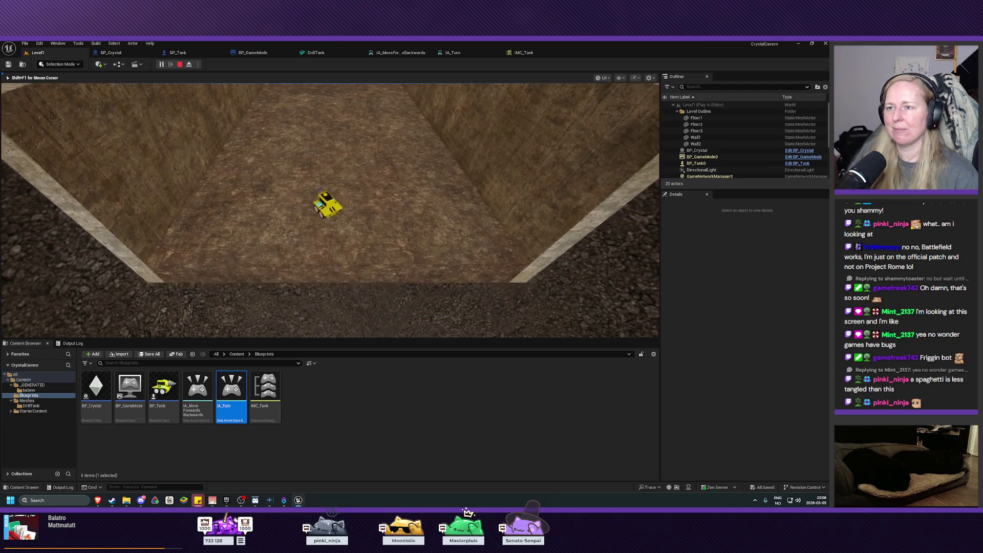
{"action": "key", "text": "d"}
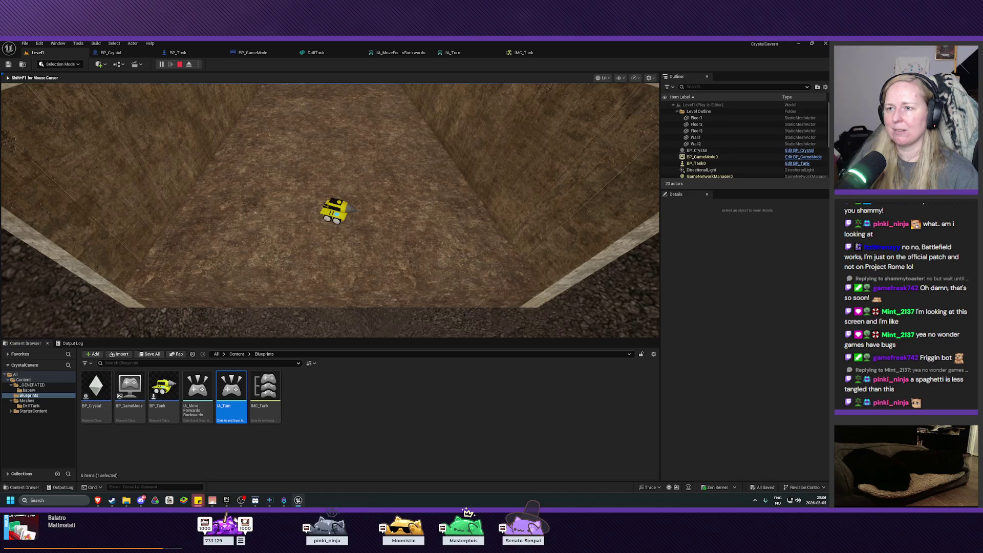
{"action": "key", "text": "d"}
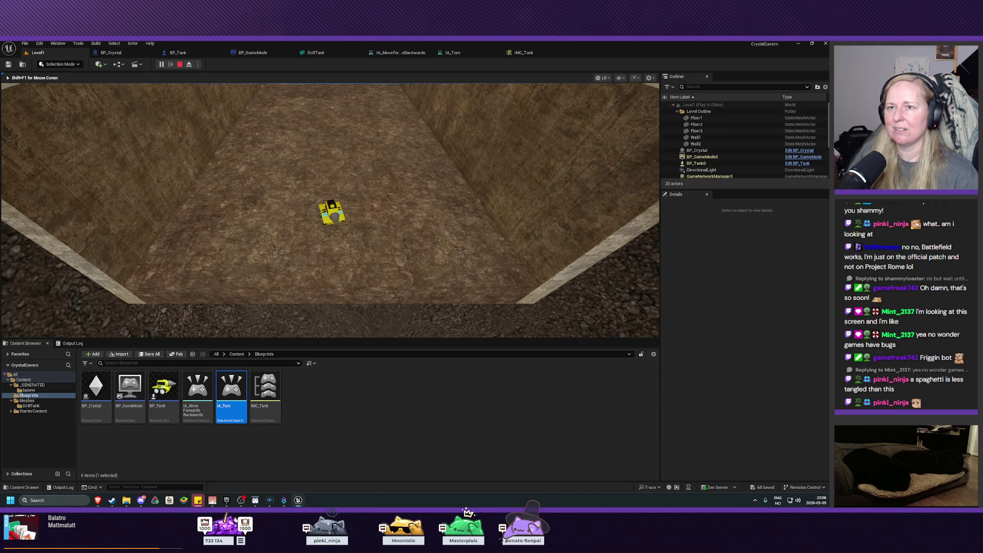
{"action": "key", "text": "Escape"}
{"action": "left_click", "coordinate": [178, 53]}
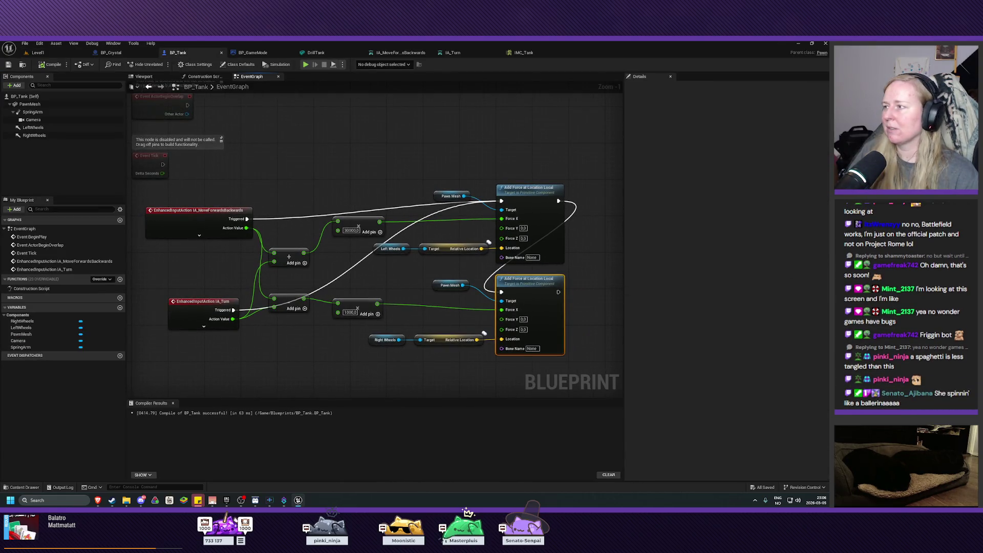
{"action": "left_click", "coordinate": [350, 313]}
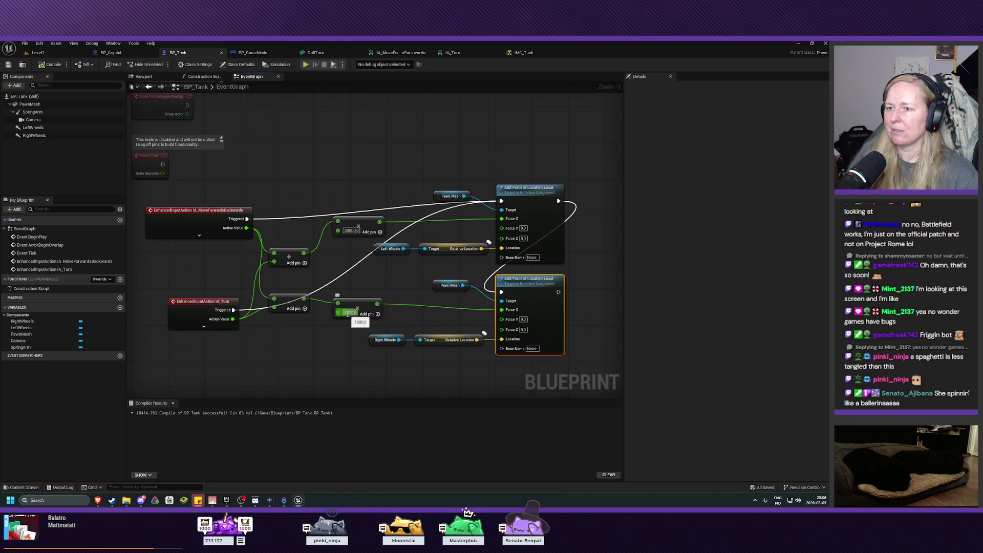
Step: Set the turn multiplier to 10000, compile, and run a brief Play test in Level1
{"action": "type", "text": "10000"}
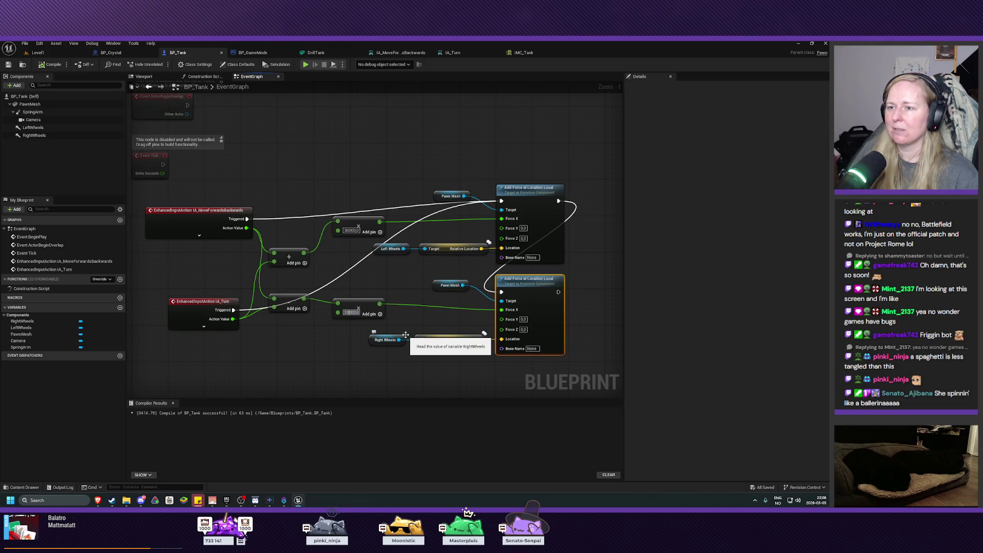
{"action": "left_click", "coordinate": [52, 65]}
{"action": "left_click", "coordinate": [37, 52]}
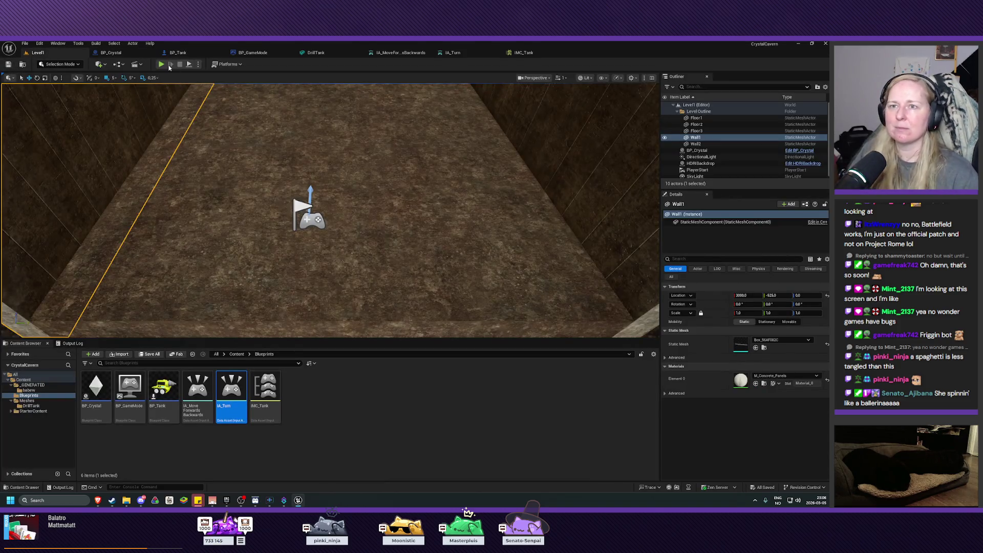
{"action": "key", "text": "alt+p"}
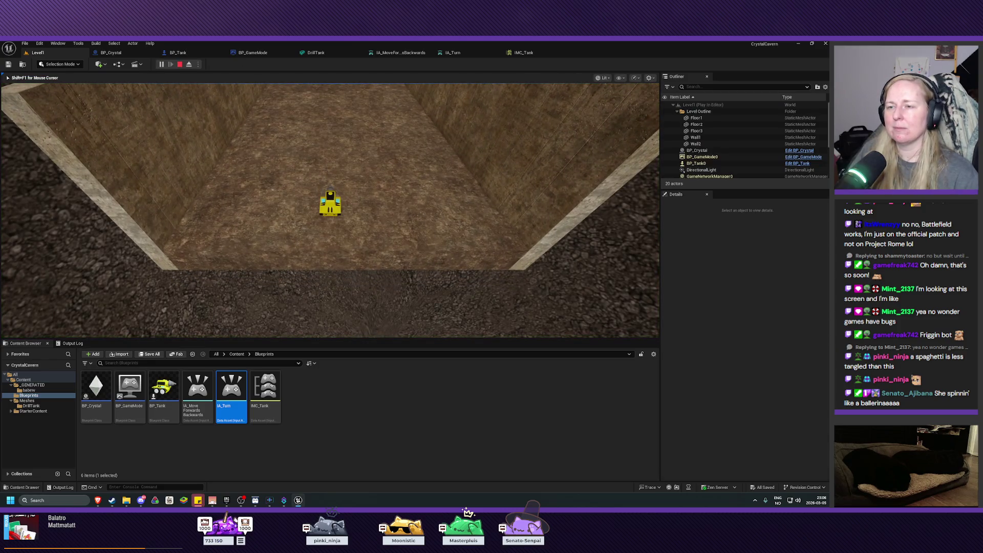
{"action": "key", "text": "Escape"}
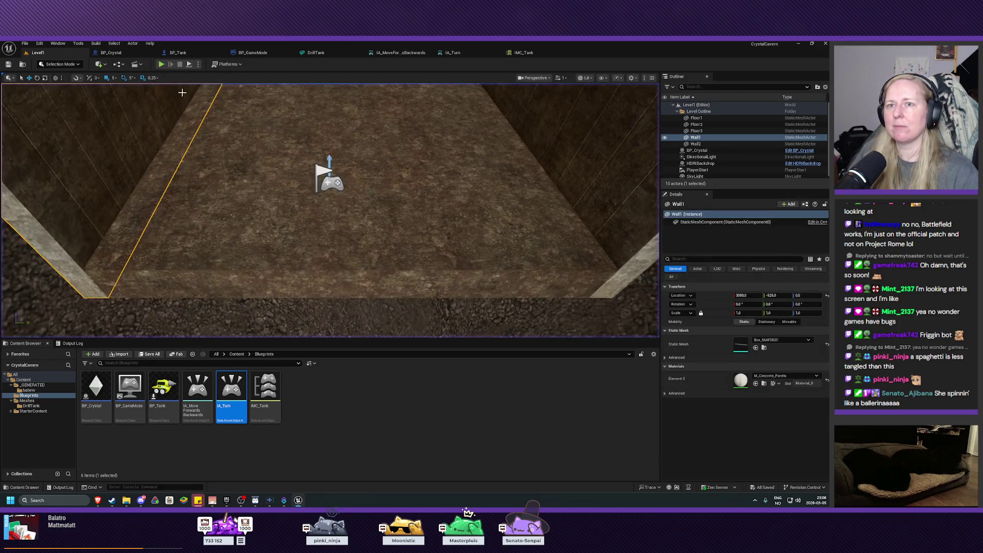
Step: In BP_Tank, change the turn multiplier from 10000.0 to 30000.0, then compile and save
{"action": "left_click", "coordinate": [123, 55]}
{"action": "left_click", "coordinate": [193, 52]}
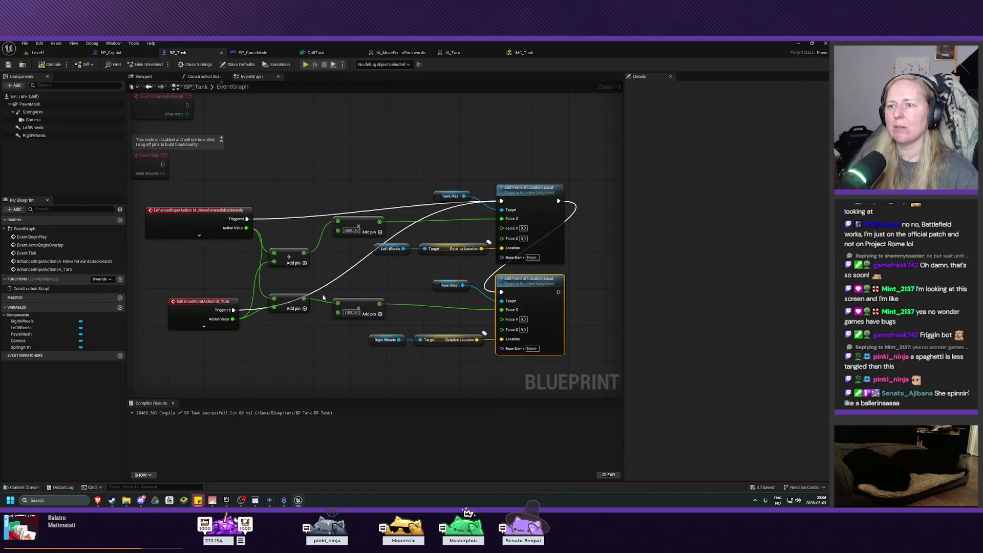
{"action": "left_click", "coordinate": [350, 312]}
{"action": "left_click", "coordinate": [347, 313]}
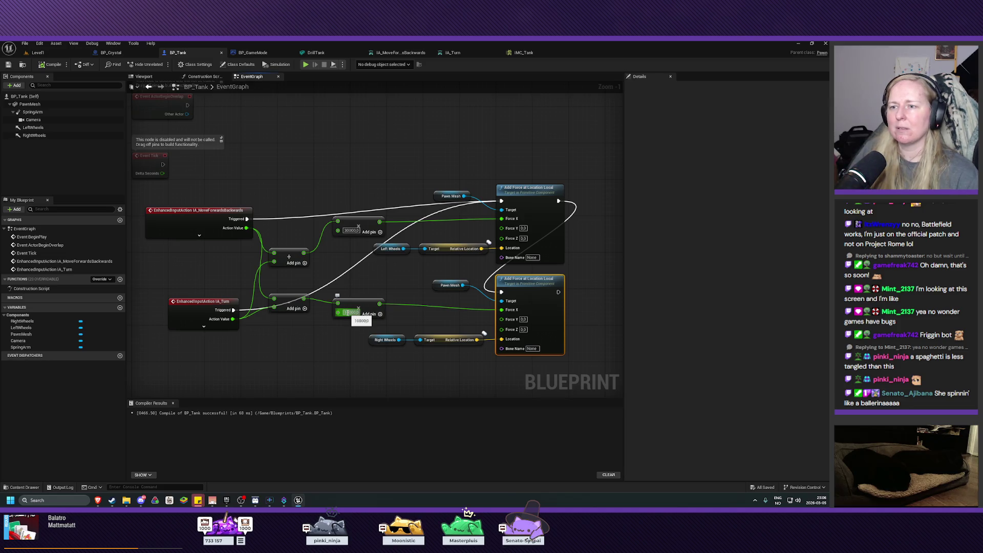
{"action": "key", "text": "BackSpace"}
{"action": "type", "text": "3"}
{"action": "key", "text": "Return"}
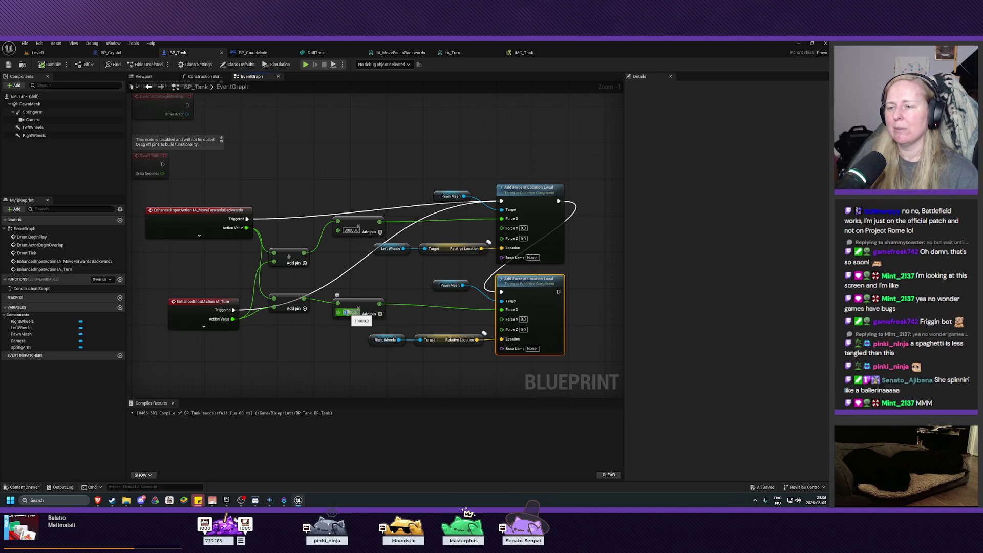
{"action": "left_click", "coordinate": [50, 64]}
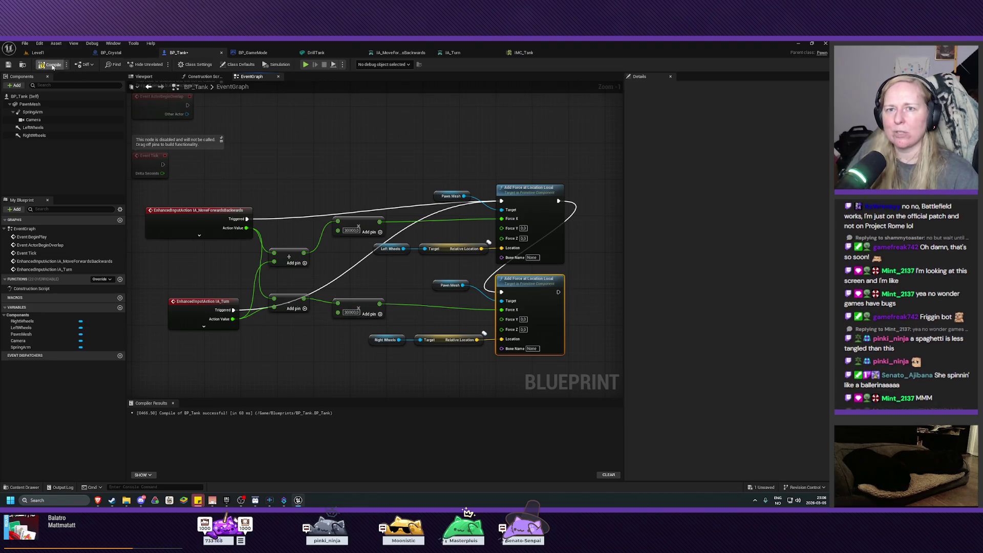
{"action": "left_click", "coordinate": [8, 64]}
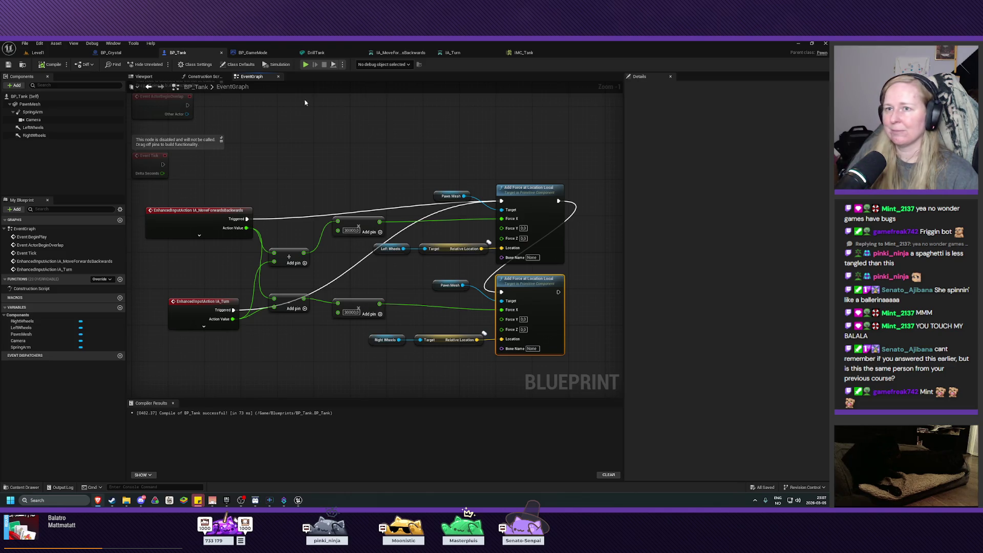
Step: Select SpringArm, then PawnMesh in the Components panel to show its material and physics details
{"action": "left_click", "coordinate": [36, 112]}
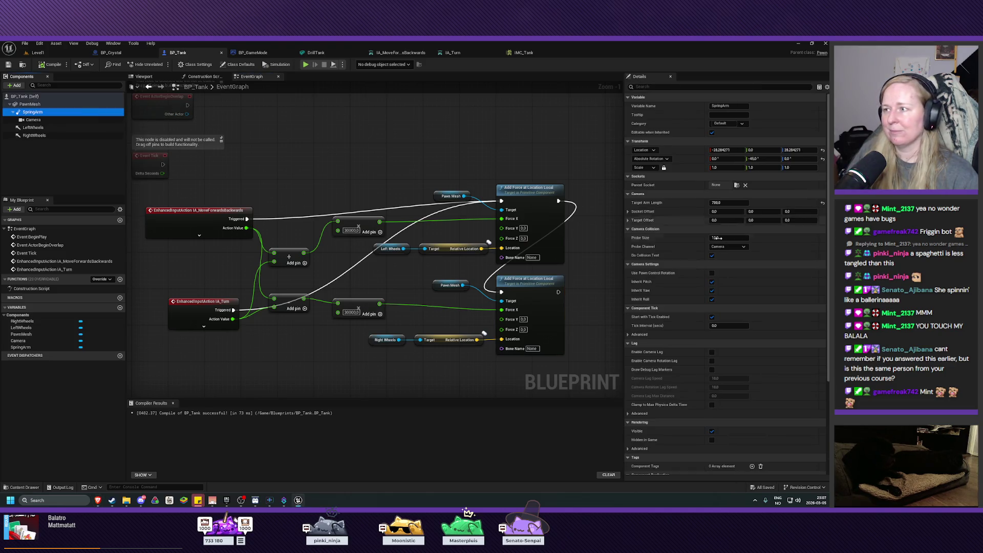
{"action": "left_click", "coordinate": [29, 104]}
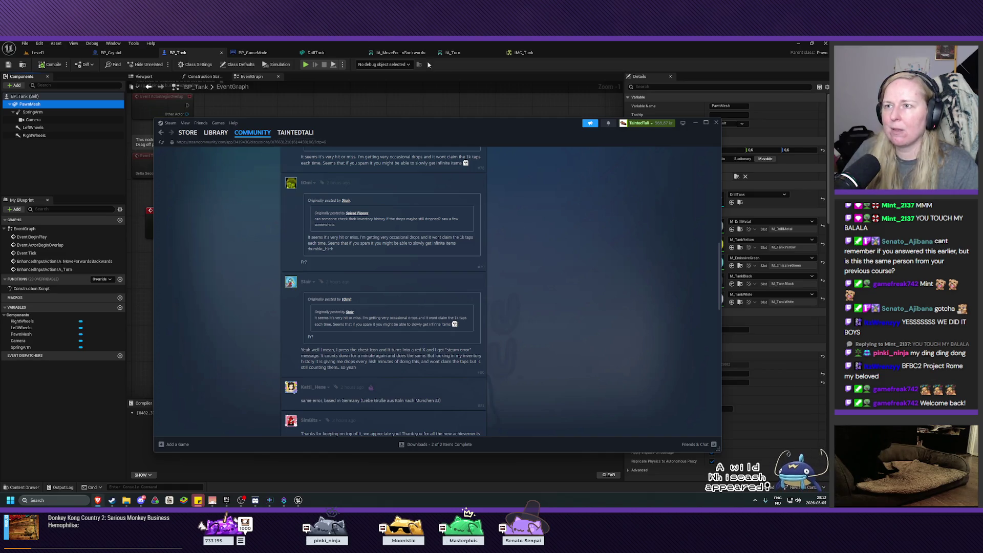
Step: Bring the Unreal editor with BP_Tank back in front of the Steam window
{"action": "left_click", "coordinate": [598, 51]}
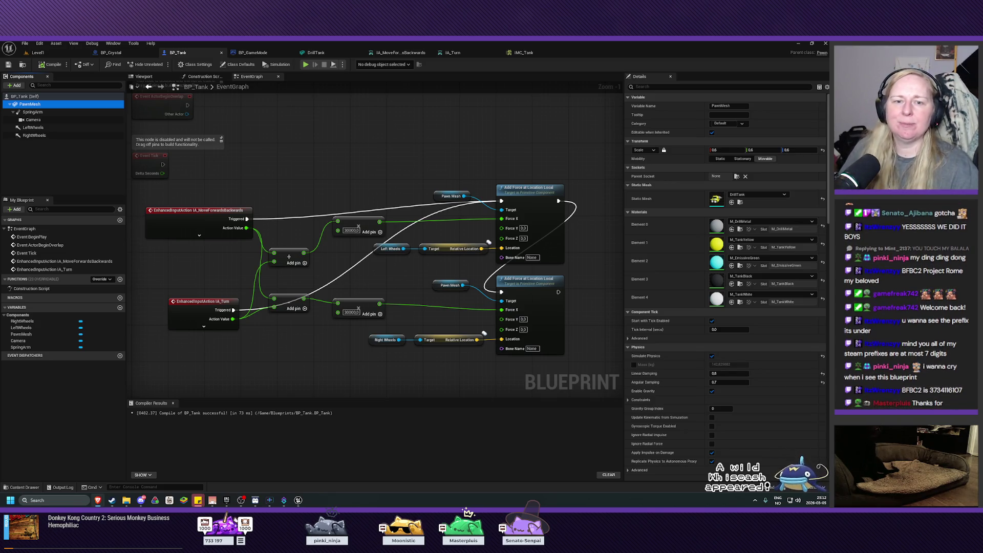
Step: Nudge the event graph view slightly, then bring the Steam discussion page back to front
{"action": "mouse_move", "coordinate": [322, 357]}
{"action": "left_mouse_down"}
{"action": "mouse_move", "coordinate": [336, 343]}
{"action": "mouse_move", "coordinate": [327, 352]}
{"action": "left_mouse_up"}
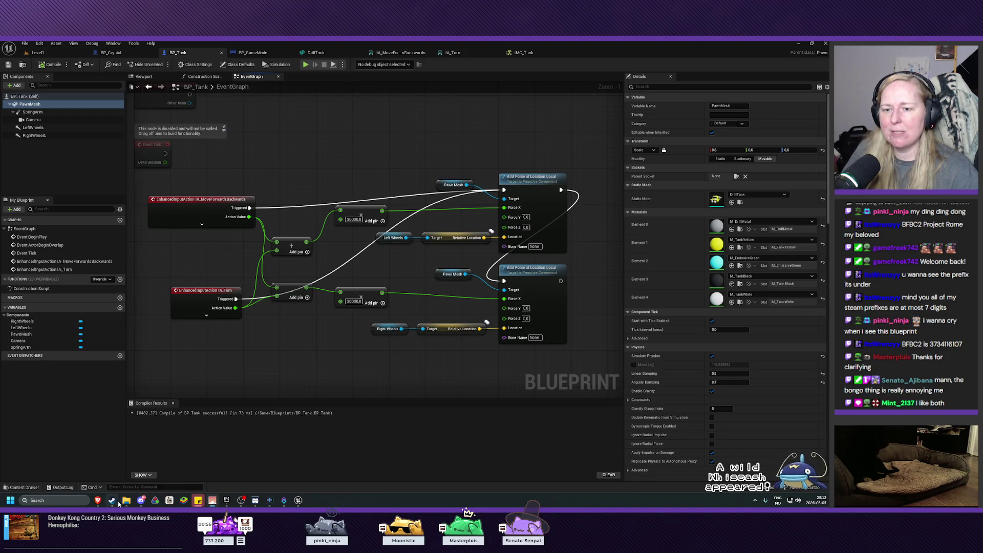
{"action": "left_click", "coordinate": [117, 502]}
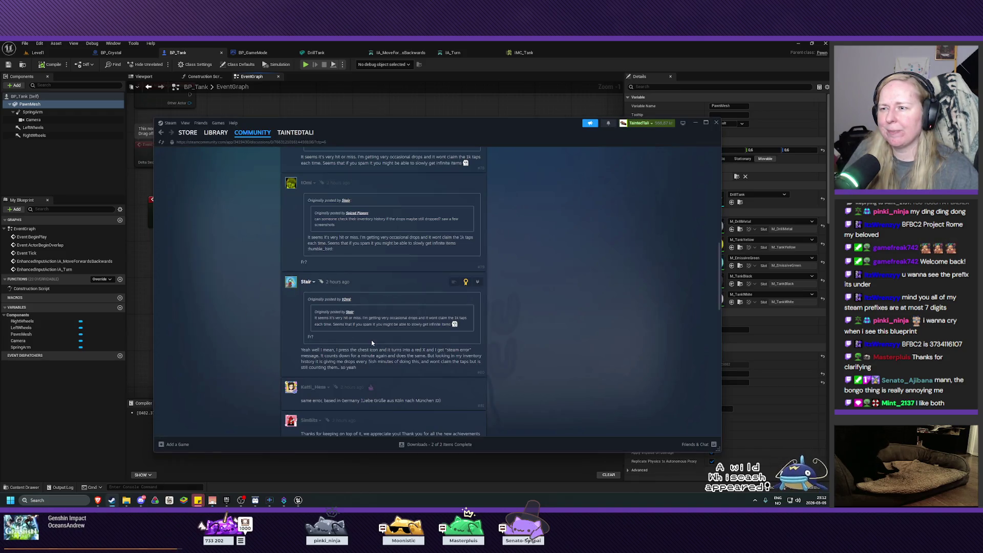
Step: View the Bongo Cat items in the Steam Inventory, then go to the Library home
{"action": "mouse_move", "coordinate": [293, 138]}
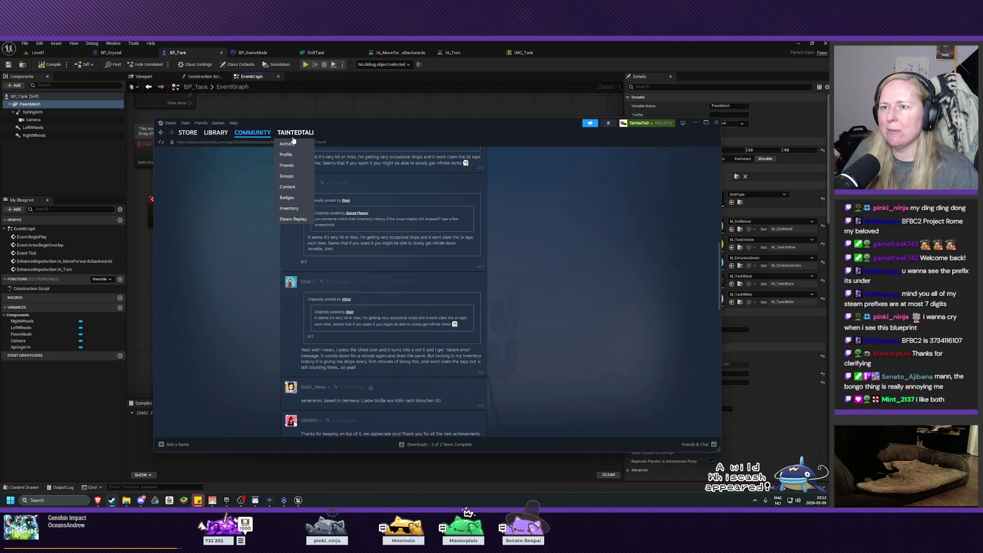
{"action": "left_click", "coordinate": [288, 207]}
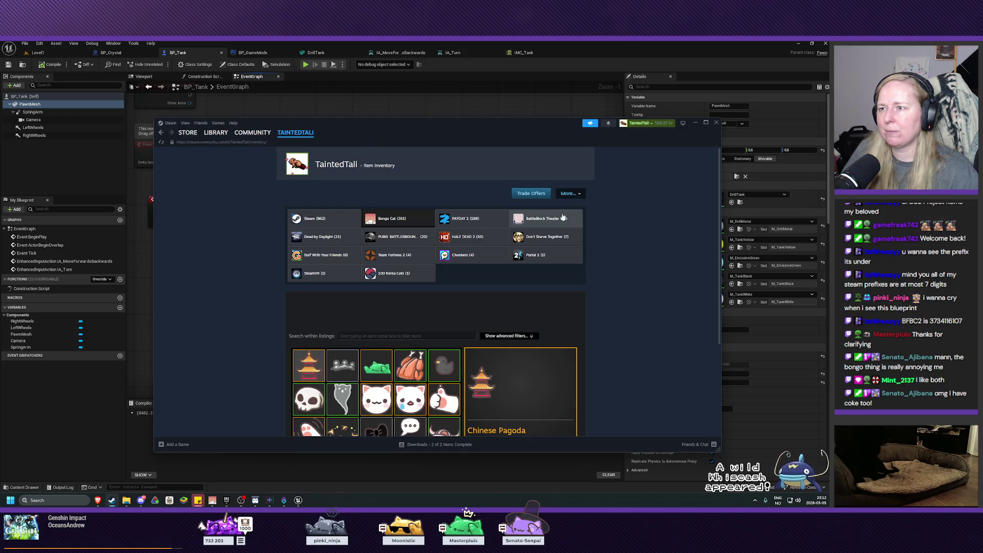
{"action": "left_click", "coordinate": [405, 219]}
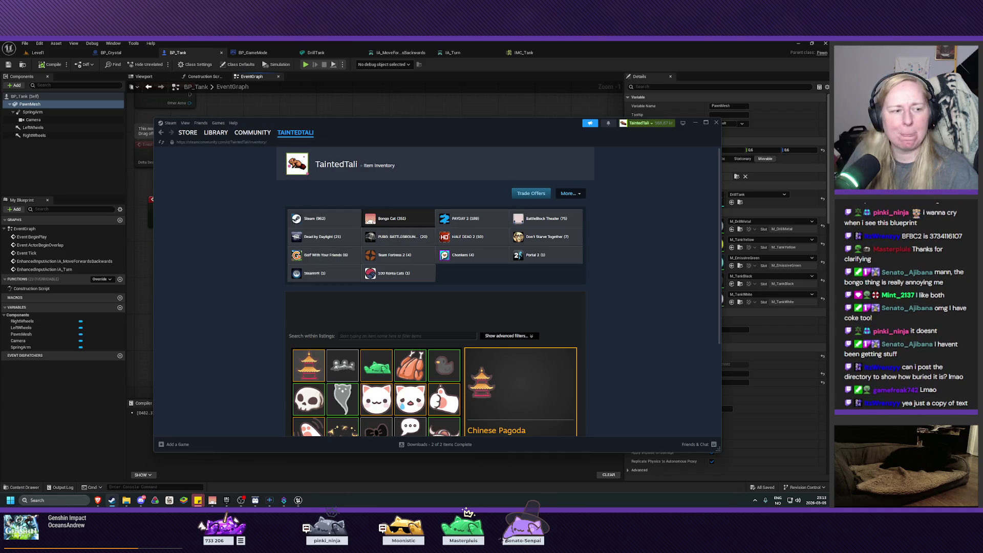
{"action": "left_click", "coordinate": [215, 132]}
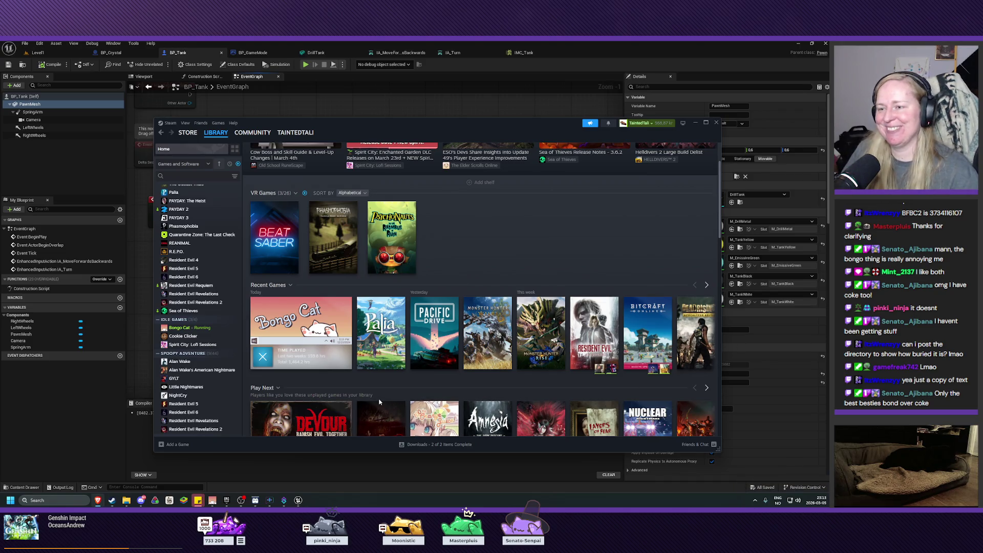
Step: Open Bongo Cat's pinned Steam Error discussion, jump to its last page, and dismiss the connection-lost popup
{"action": "left_click", "coordinate": [308, 325]}
{"action": "left_click", "coordinate": [366, 278]}
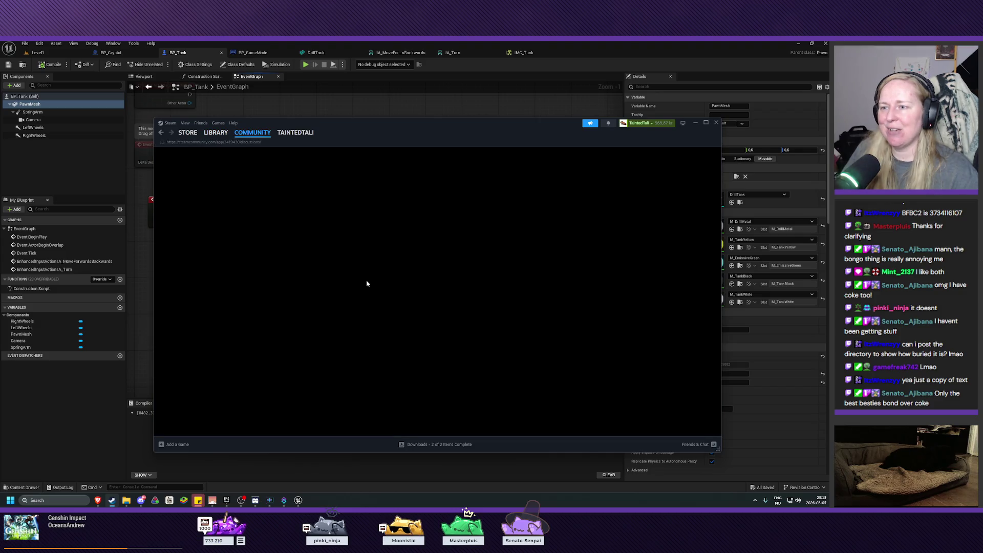
{"action": "left_click", "coordinate": [316, 201]}
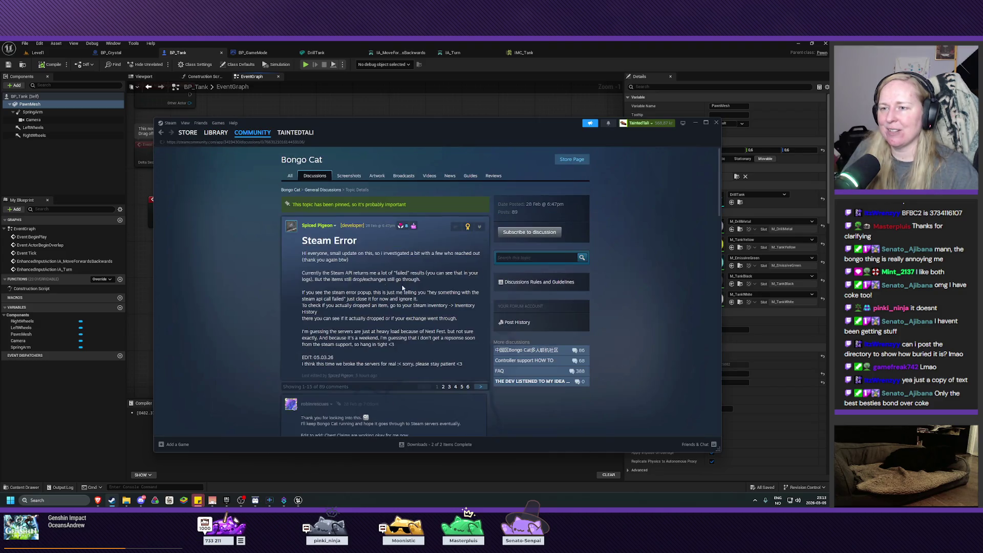
{"action": "left_click_drag", "start_coordinate": [309, 357], "coordinate": [463, 365]}
{"action": "left_click", "coordinate": [462, 365]}
{"action": "scroll", "coordinate": [473, 325], "scroll_direction": "down", "scroll_amount": 2}
{"action": "left_click", "coordinate": [468, 322]}
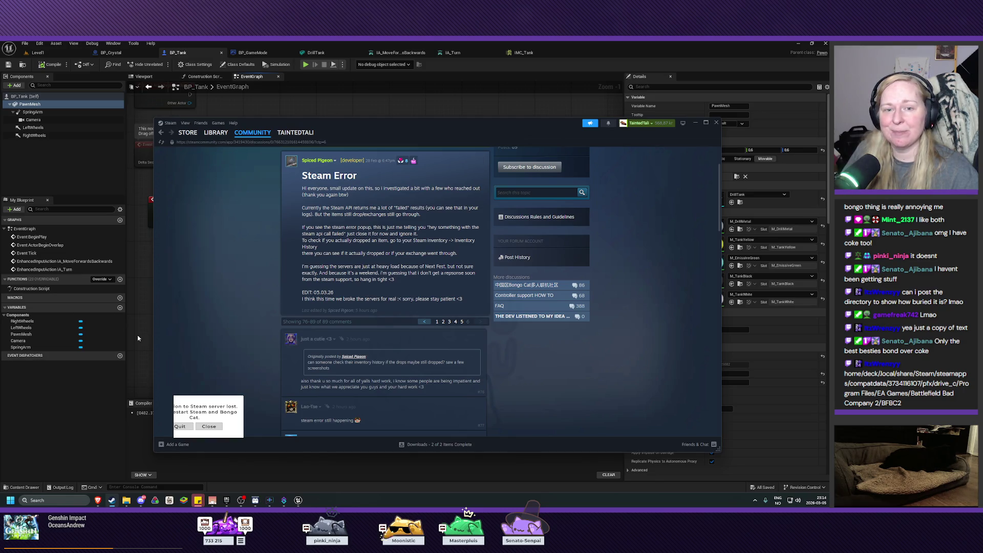
{"action": "left_click", "coordinate": [209, 426]}
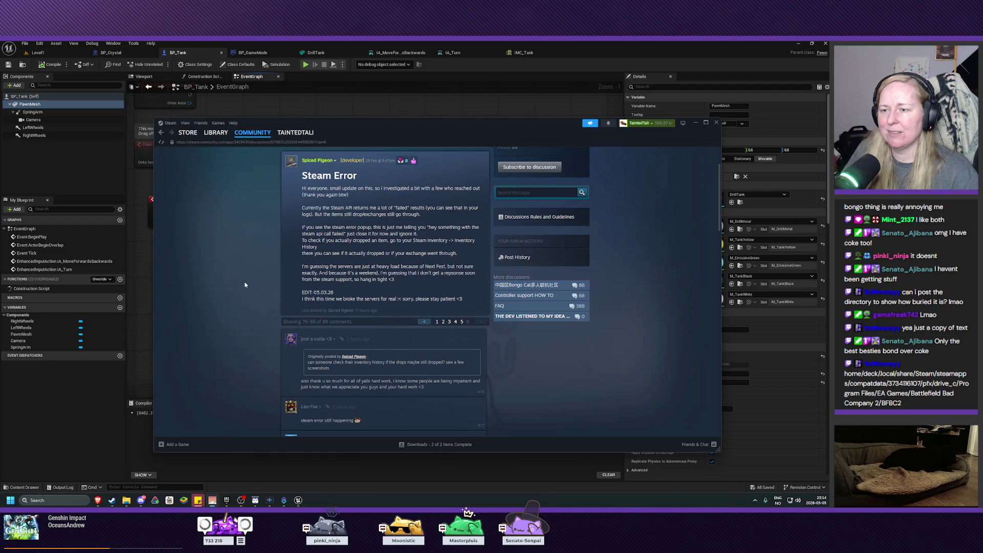
Step: Revisit the Inventory and Library pages, then bring the BP_Tank event graph back to front
{"action": "mouse_move", "coordinate": [295, 134]}
{"action": "left_click", "coordinate": [289, 208]}
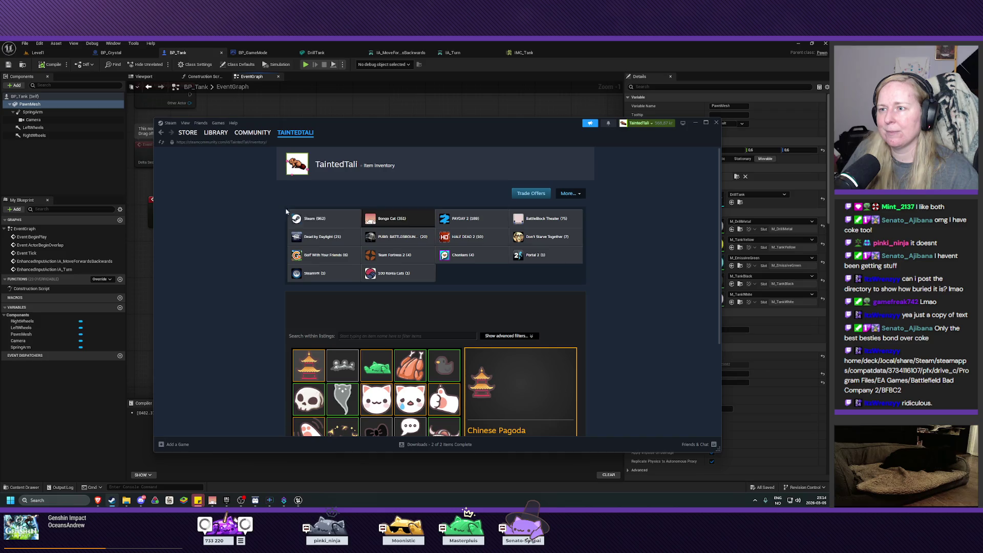
{"action": "mouse_move", "coordinate": [251, 136]}
{"action": "left_click", "coordinate": [215, 132]}
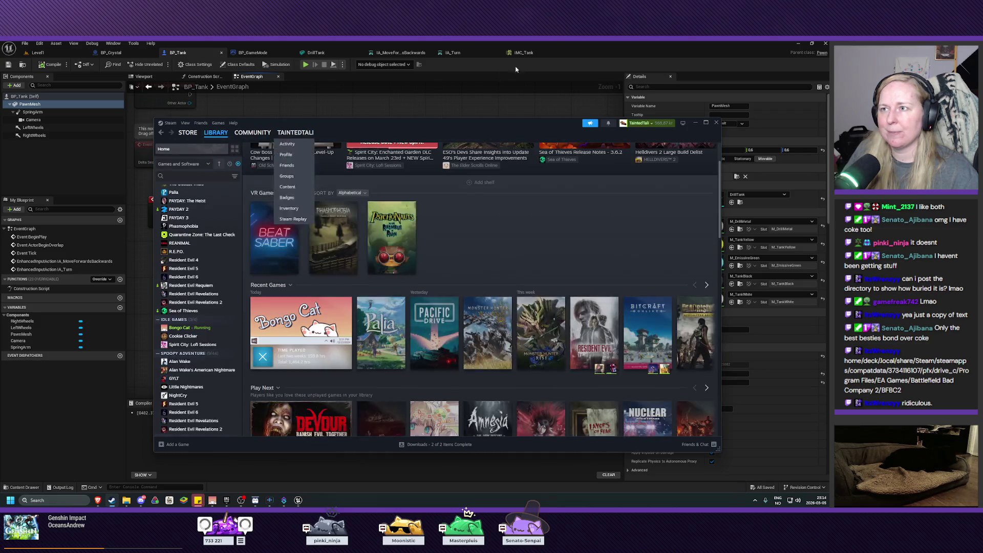
{"action": "left_click", "coordinate": [598, 50]}
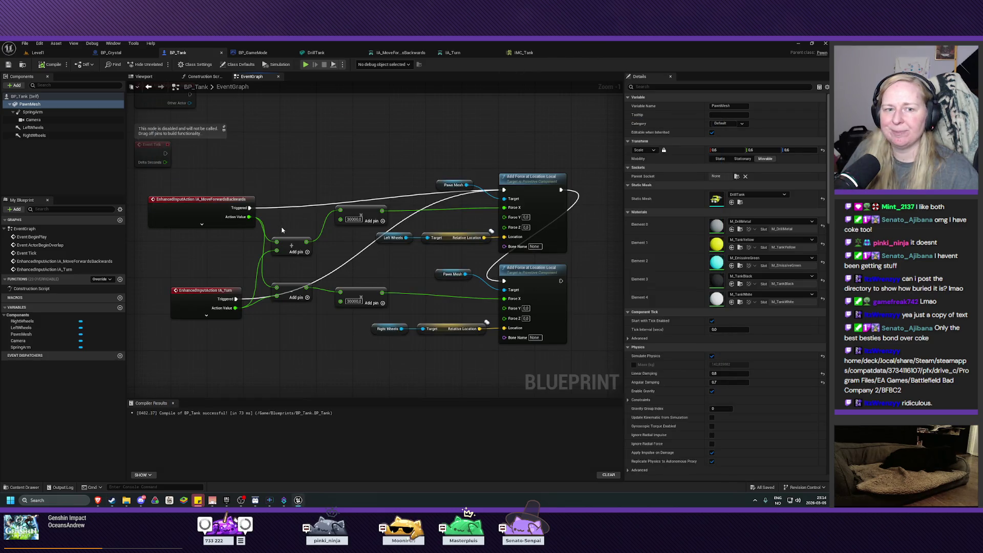
{"action": "left_click_drag", "start_coordinate": [315, 330], "coordinate": [322, 336]}
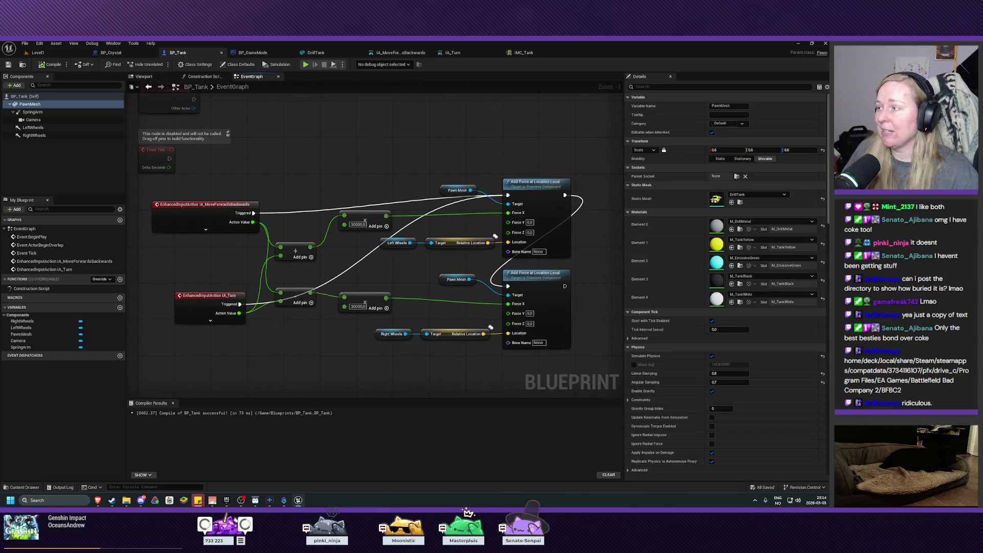
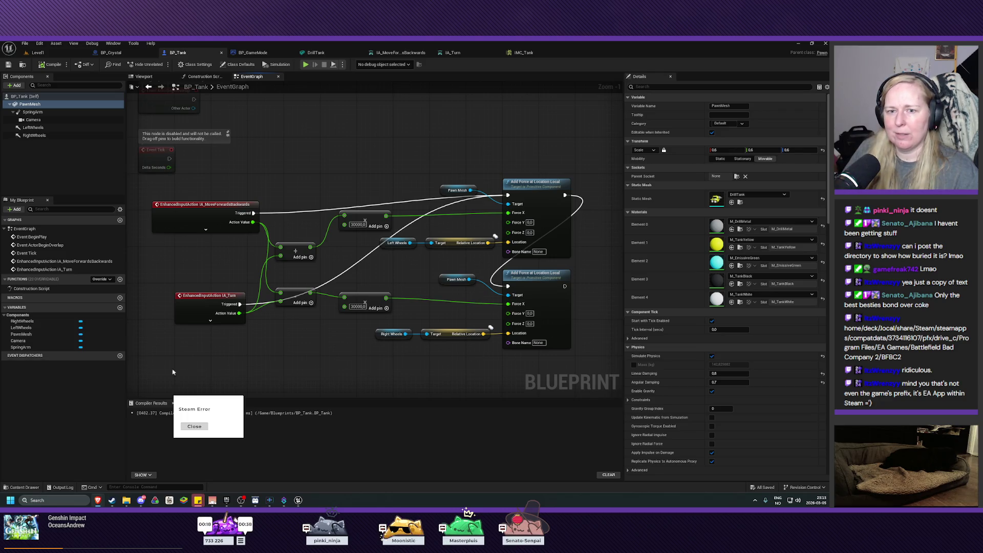
Step: Create a new variable named LeftWheelForce and set its type to Float
{"action": "left_click", "coordinate": [120, 307]}
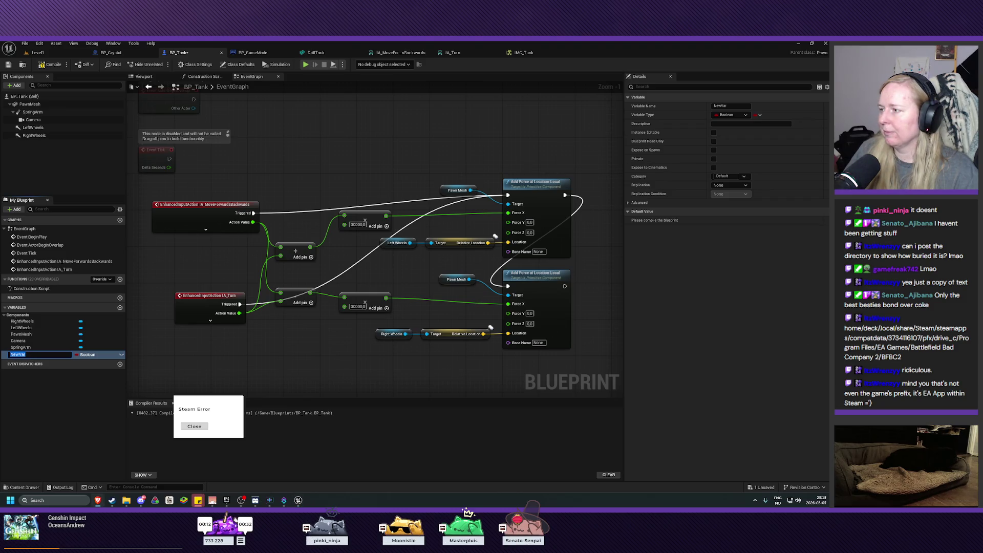
{"action": "left_click", "coordinate": [39, 354]}
{"action": "key", "text": "BackSpace"}
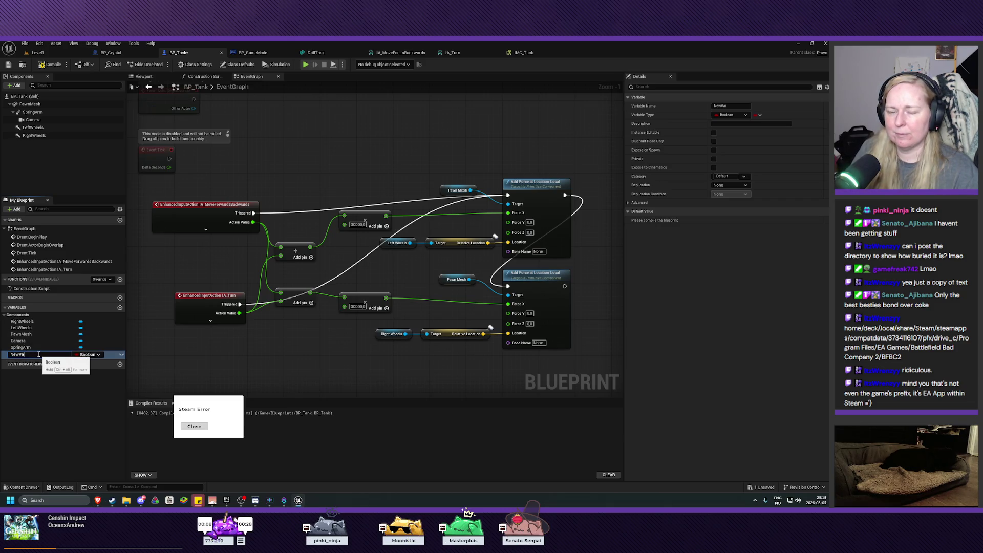
{"action": "type", "text": "Left W"}
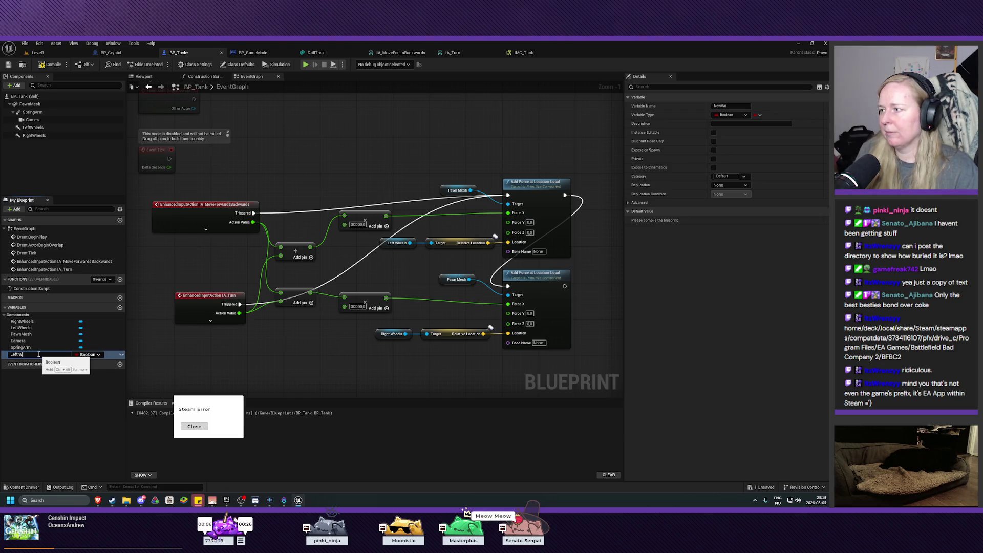
{"action": "type", "text": "heel"}
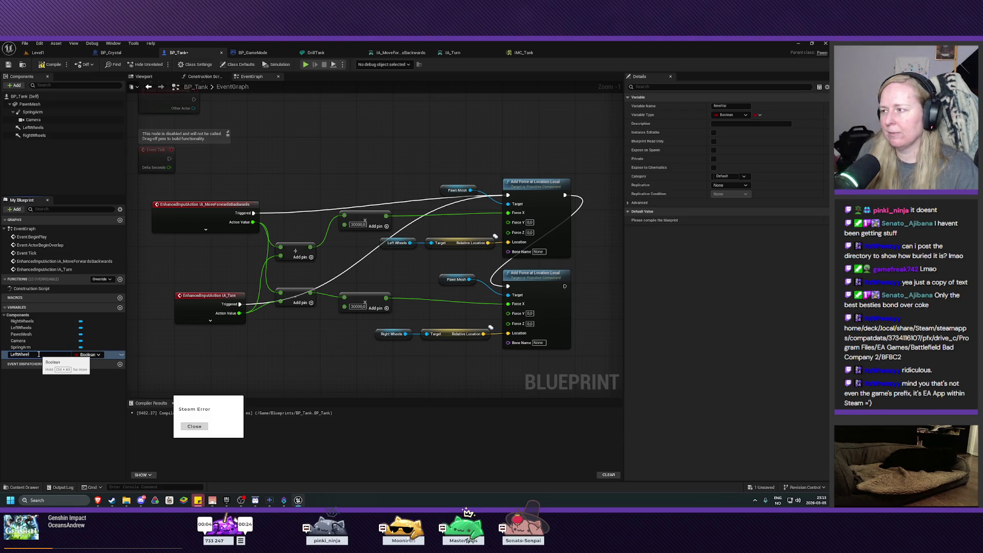
{"action": "type", "text": "Force"}
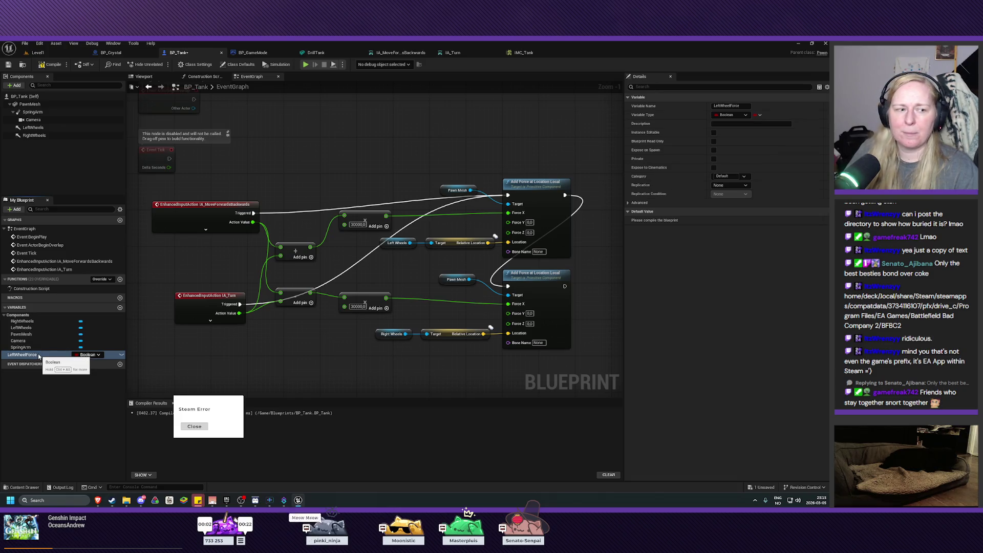
{"action": "key", "text": "Return"}
{"action": "key", "text": "Escape"}
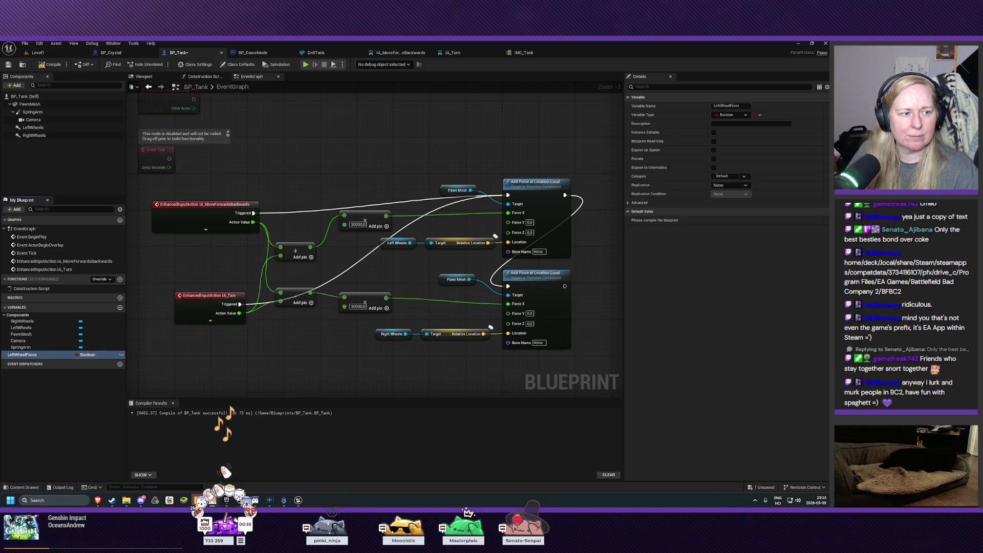
{"action": "left_click", "coordinate": [85, 357]}
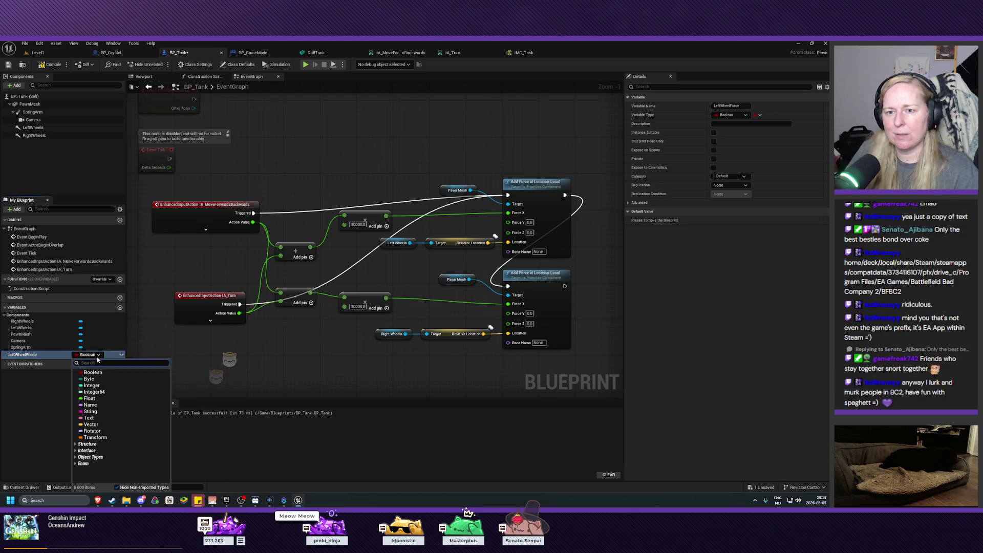
{"action": "left_click", "coordinate": [95, 398]}
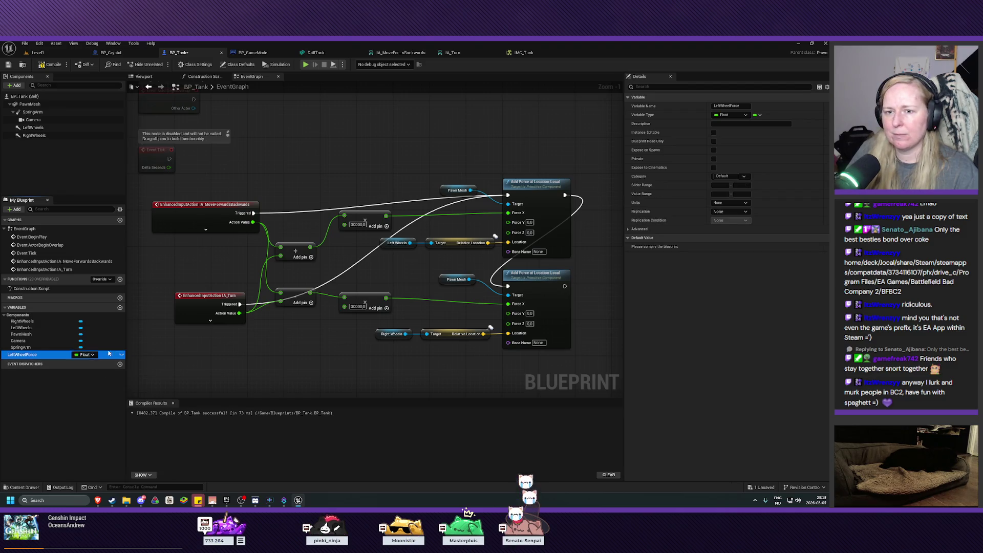
Step: Add Float variables RightWheelForce and ForceMultiplier, making ForceMultiplier instance editable
{"action": "left_click", "coordinate": [120, 308]}
{"action": "type", "text": "Ri"}
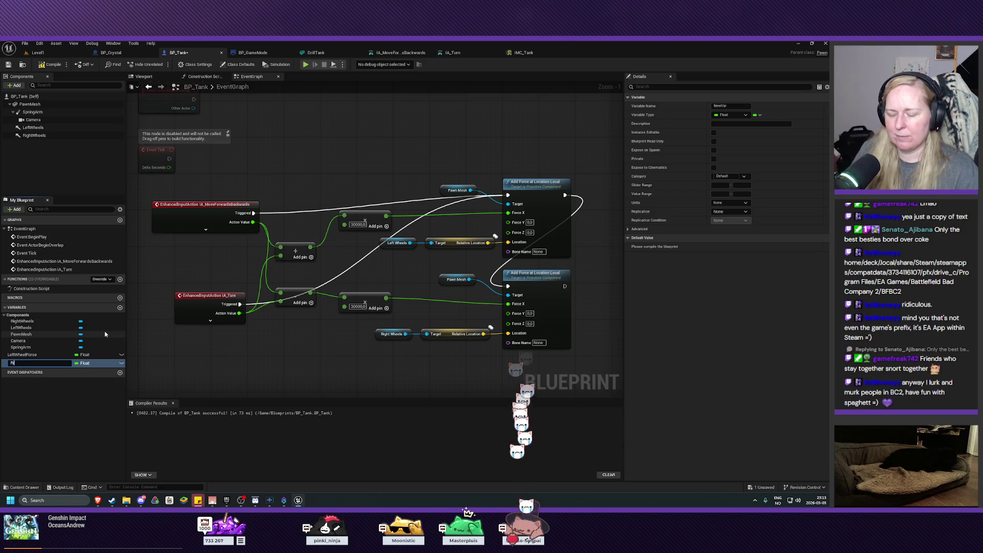
{"action": "type", "text": "ghtWheelForce"}
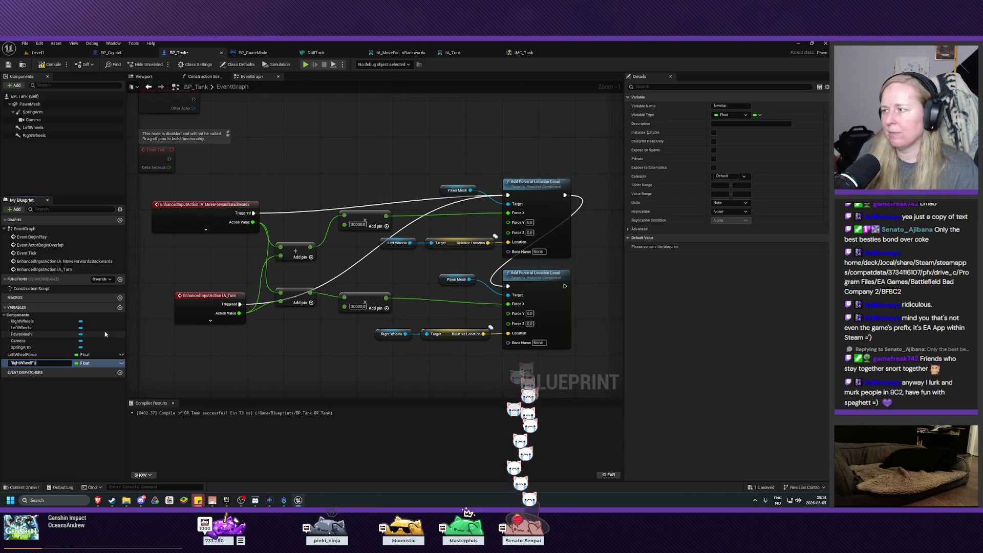
{"action": "key", "text": "Return"}
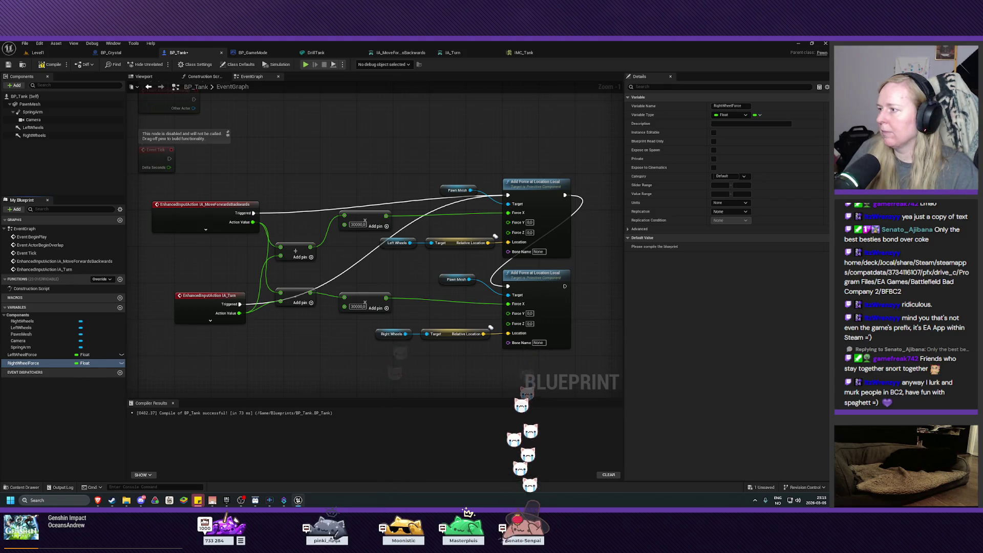
{"action": "left_click", "coordinate": [120, 307]}
{"action": "type", "text": "RorceMultipl"}
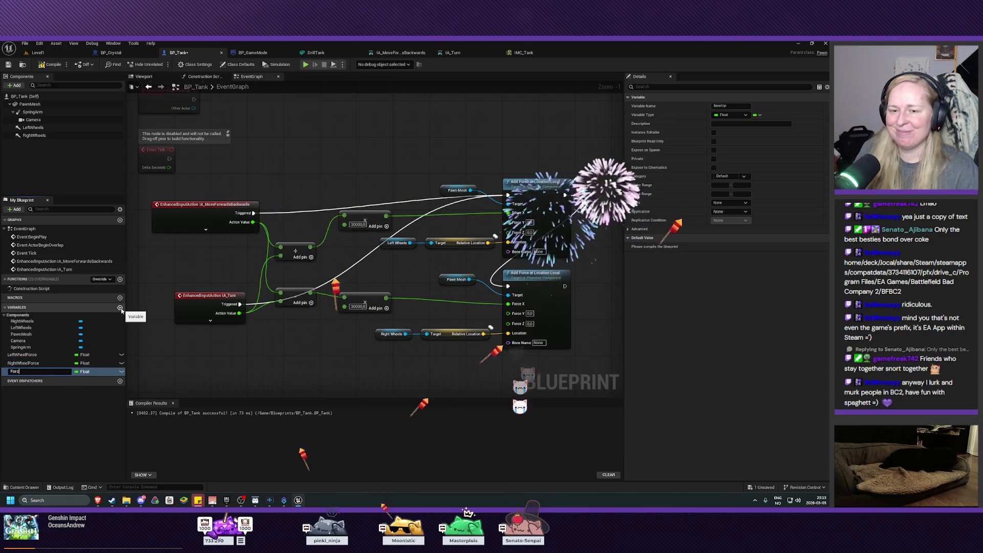
{"action": "type", "text": "ier"}
{"action": "key", "text": "Return"}
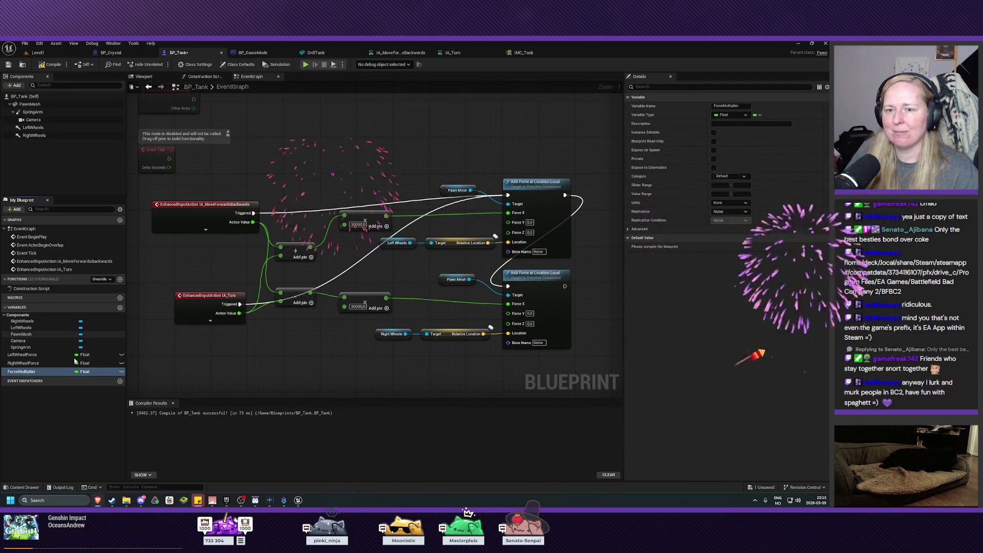
{"action": "left_click", "coordinate": [121, 371]}
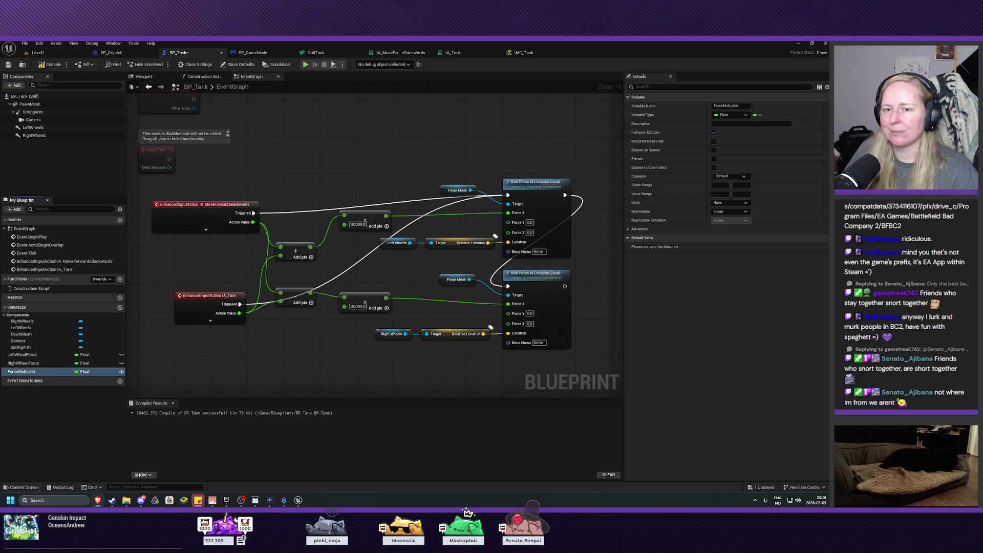
Step: Compile and save BP_Tank, give ForceMultiplier a default of 30000.0, then recompile
{"action": "left_click", "coordinate": [51, 64]}
{"action": "left_click", "coordinate": [8, 65]}
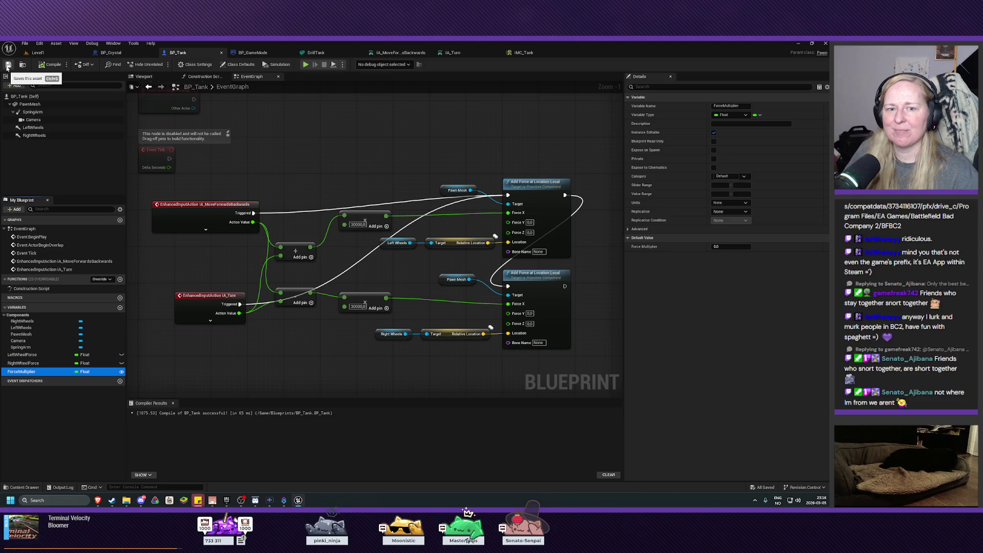
{"action": "left_click", "coordinate": [743, 247]}
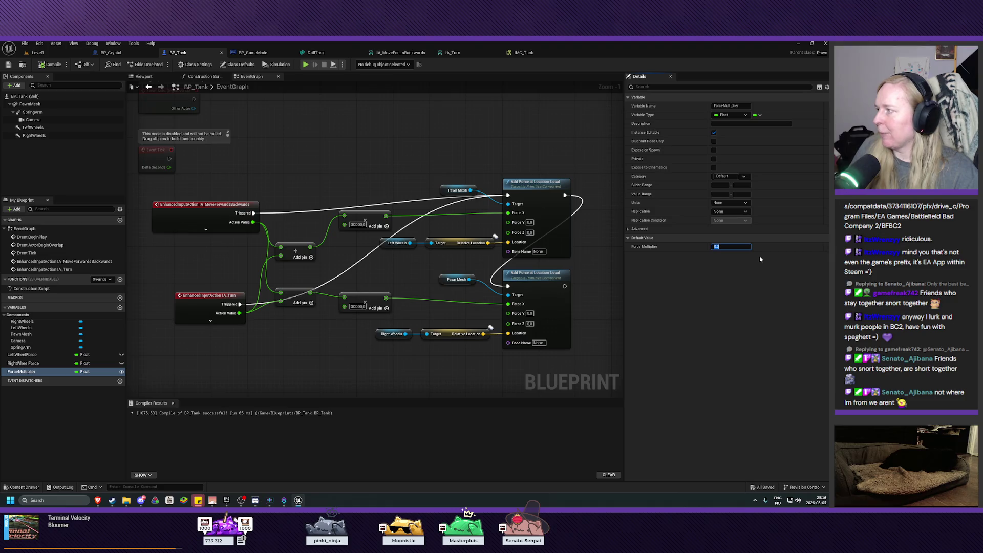
{"action": "type", "text": "30000"}
{"action": "key", "text": "Return"}
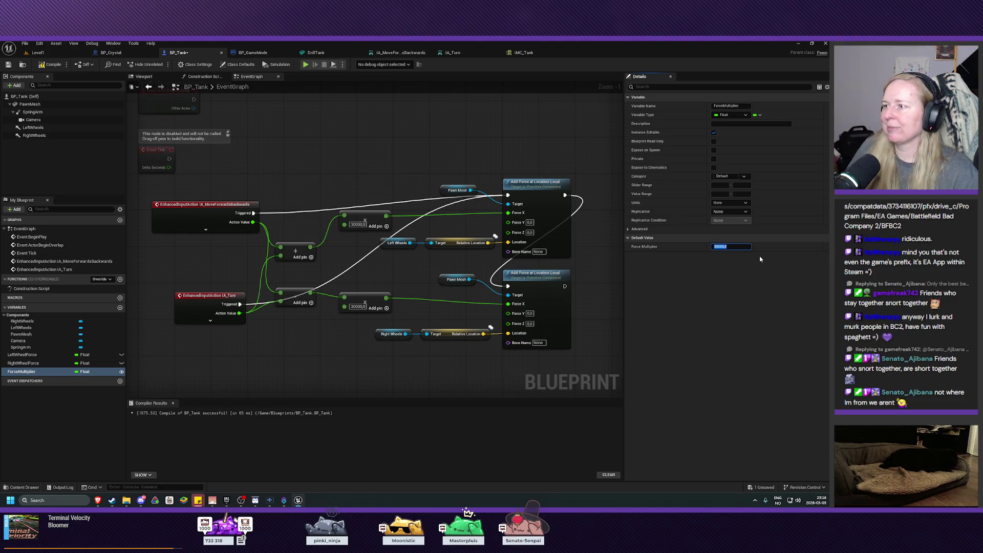
{"action": "left_click", "coordinate": [41, 66]}
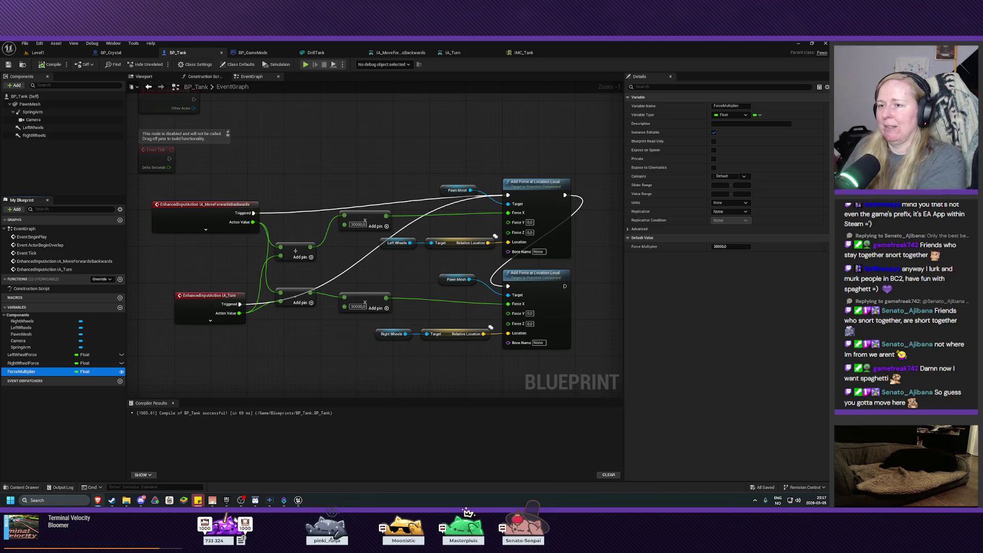
Step: Place two ForceMultiplier getters beside the upper and lower multiply nodes
{"action": "left_click", "coordinate": [294, 333]}
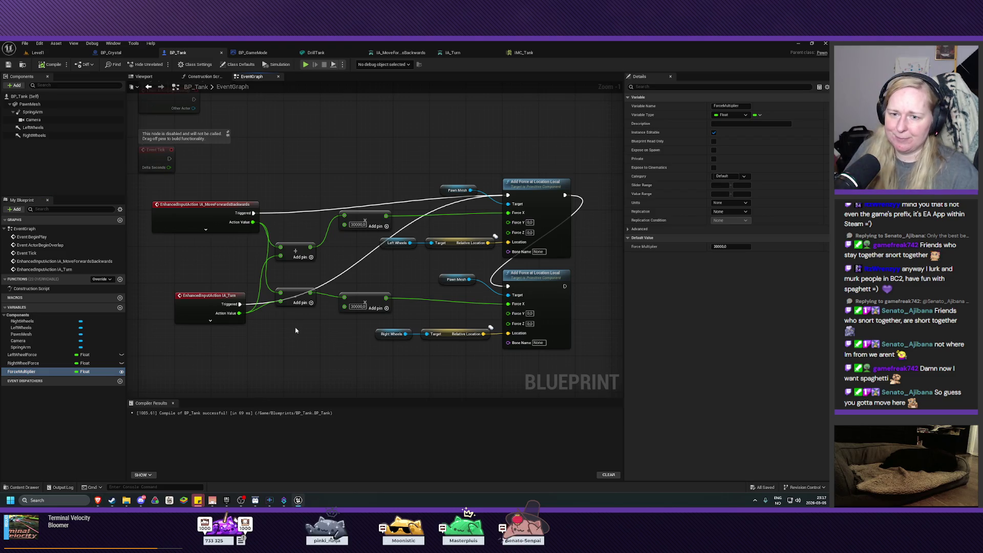
{"action": "mouse_move", "coordinate": [21, 372]}
{"action": "left_mouse_down"}
{"action": "mouse_move", "coordinate": [271, 353]}
{"action": "mouse_move", "coordinate": [344, 306]}
{"action": "left_mouse_up"}
{"action": "left_click", "coordinate": [293, 362]}
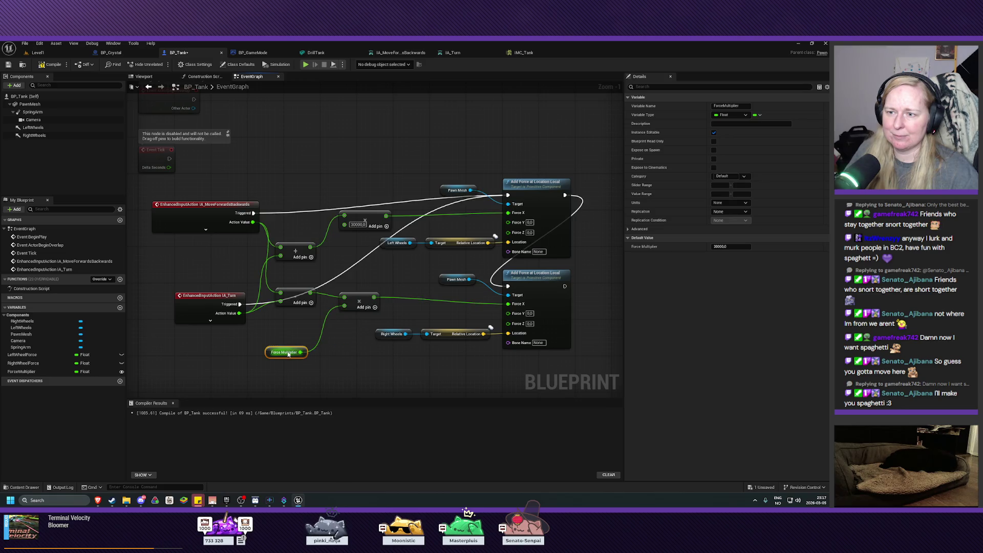
{"action": "left_click_drag", "start_coordinate": [278, 348], "coordinate": [296, 334]}
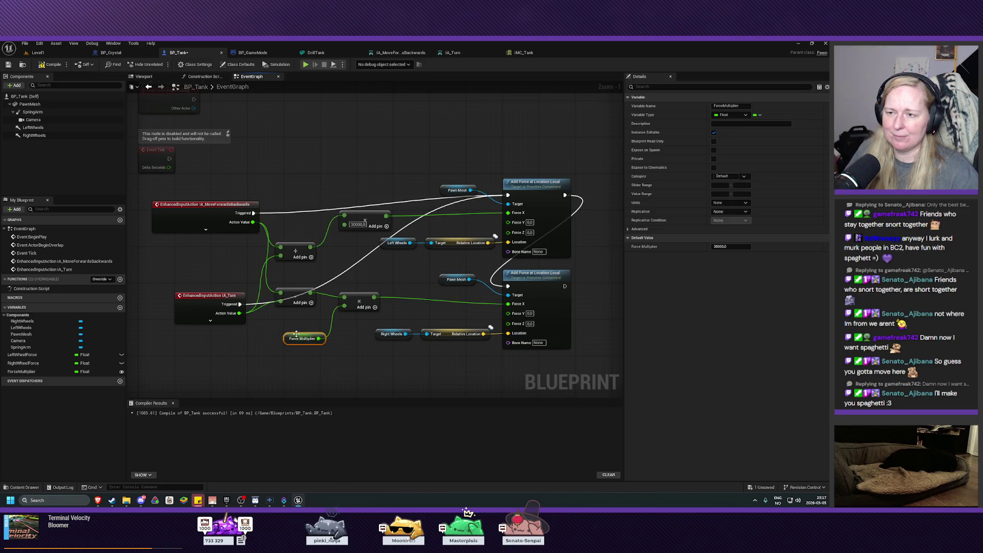
{"action": "mouse_move", "coordinate": [21, 372]}
{"action": "left_mouse_down"}
{"action": "mouse_move", "coordinate": [284, 264]}
{"action": "mouse_move", "coordinate": [331, 255]}
{"action": "mouse_move", "coordinate": [344, 225]}
{"action": "left_mouse_up"}
{"action": "left_click", "coordinate": [358, 272]}
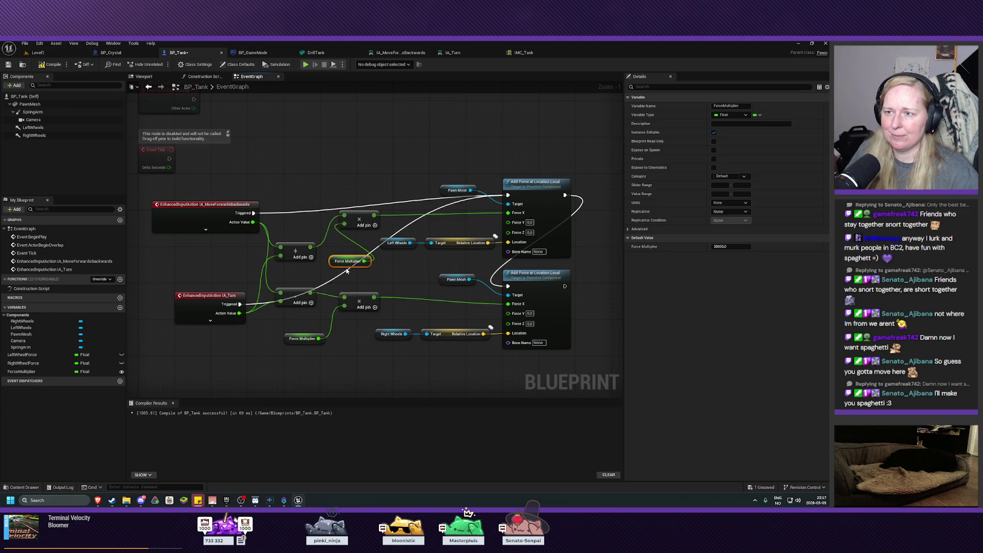
{"action": "left_click_drag", "start_coordinate": [344, 258], "coordinate": [337, 247]}
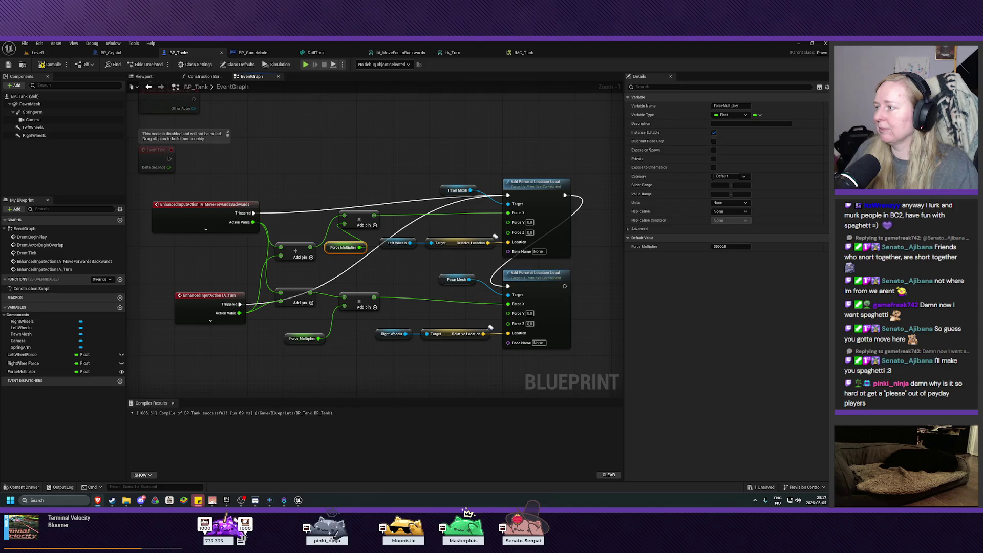
Step: Break the IA_MoveForwardsBackwards and IA_Turn execution wires into the Add Force nodes
{"action": "left_click", "coordinate": [571, 263]}
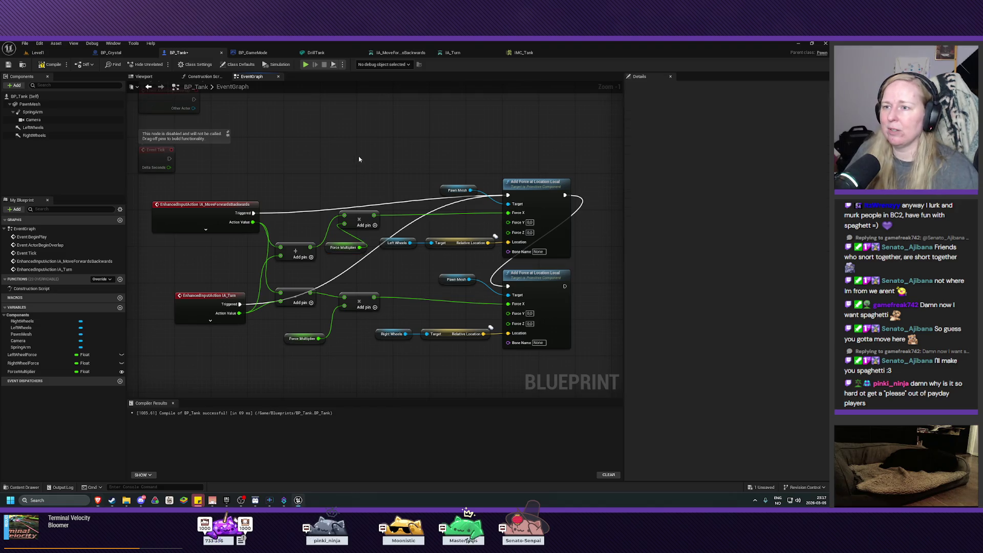
{"action": "left_click", "coordinate": [397, 205], "text": "alt"}
{"action": "left_click", "coordinate": [439, 211], "text": "alt"}
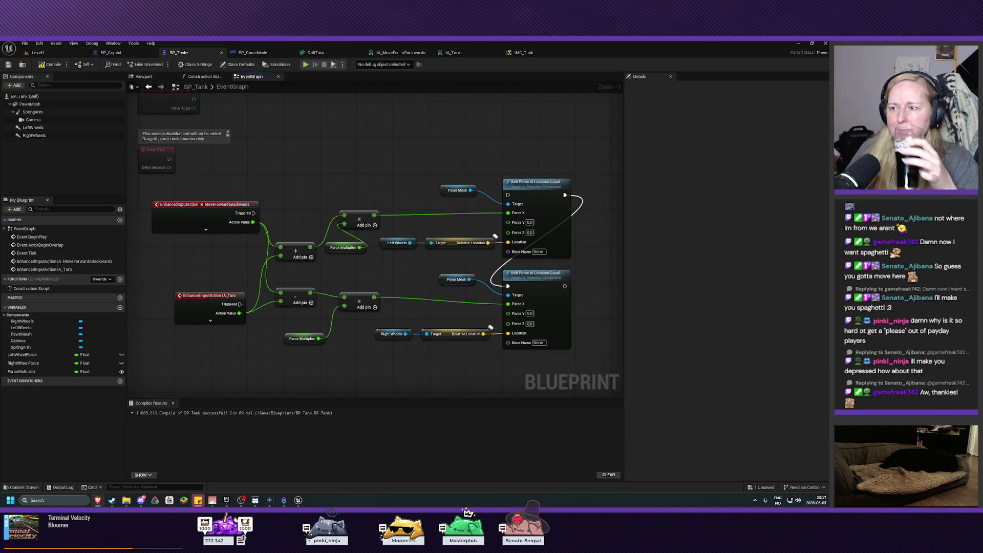
Step: Break the subtract and add result wires into the lower and upper multiply nodes
{"action": "left_click", "coordinate": [29, 363]}
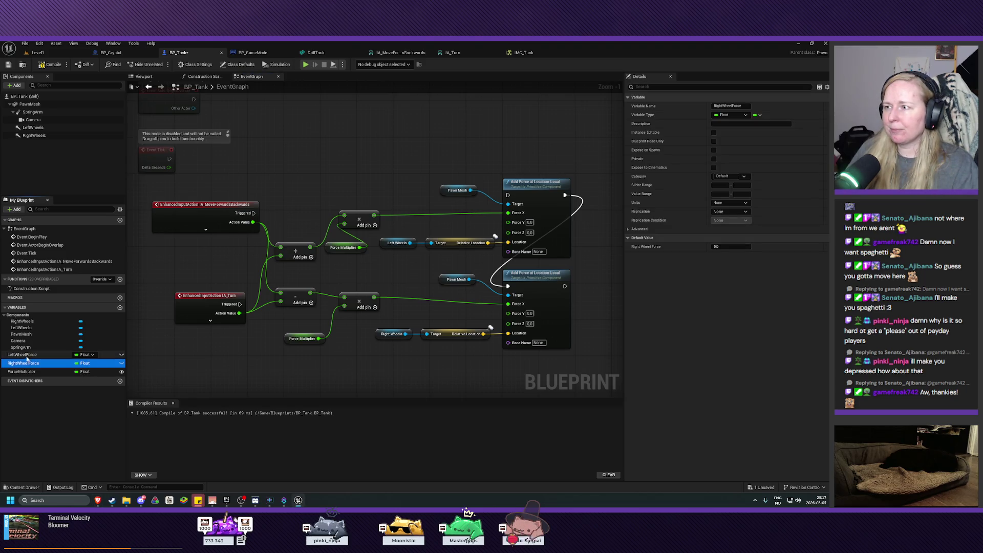
{"action": "left_click", "coordinate": [22, 354]}
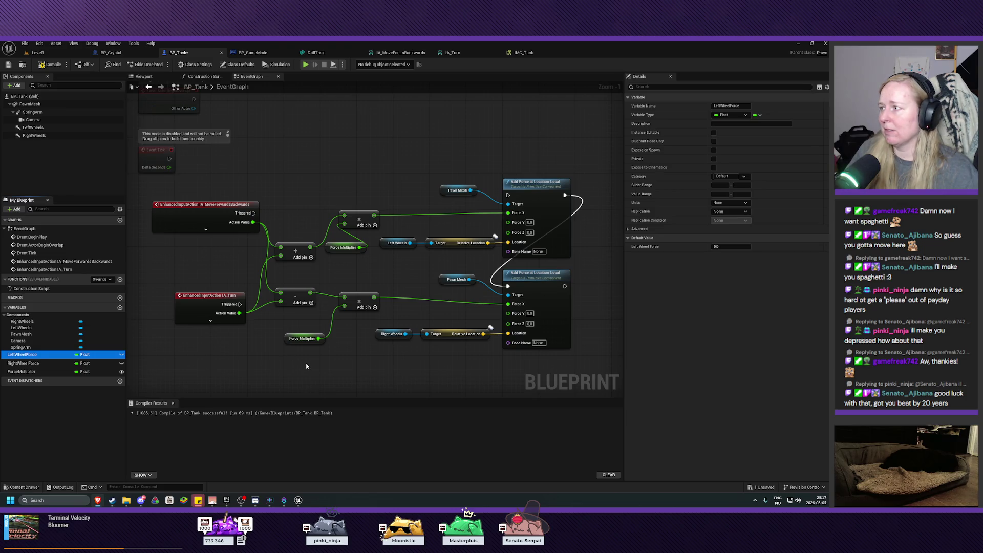
{"action": "left_click", "coordinate": [348, 324]}
{"action": "left_click", "coordinate": [330, 297], "text": "alt"}
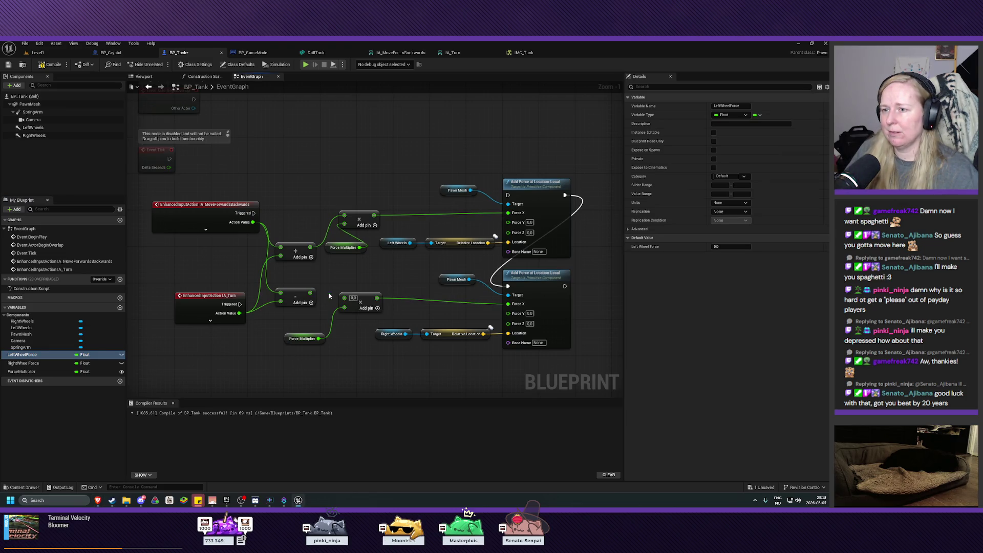
{"action": "left_click", "coordinate": [345, 215], "text": "alt"}
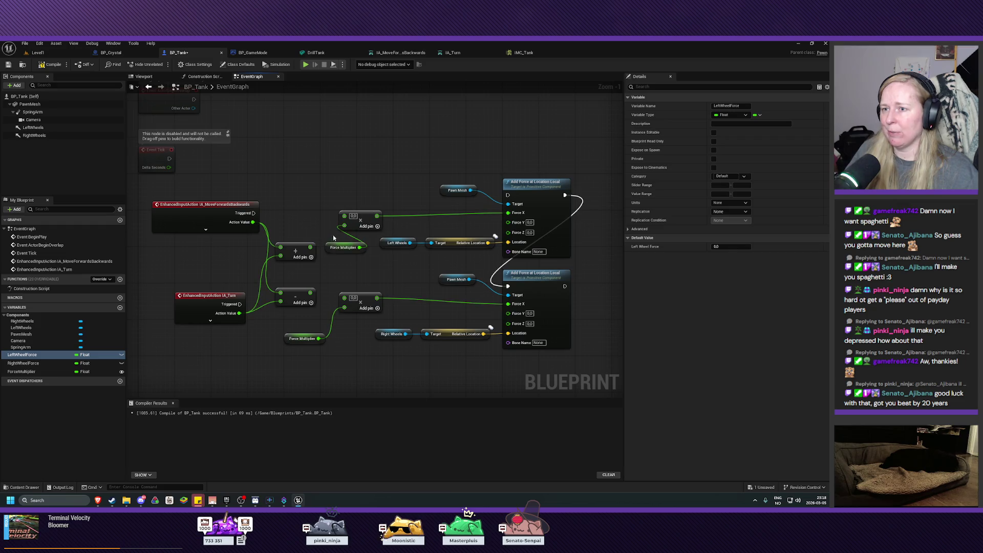
{"action": "left_click_drag", "start_coordinate": [464, 362], "coordinate": [361, 342]}
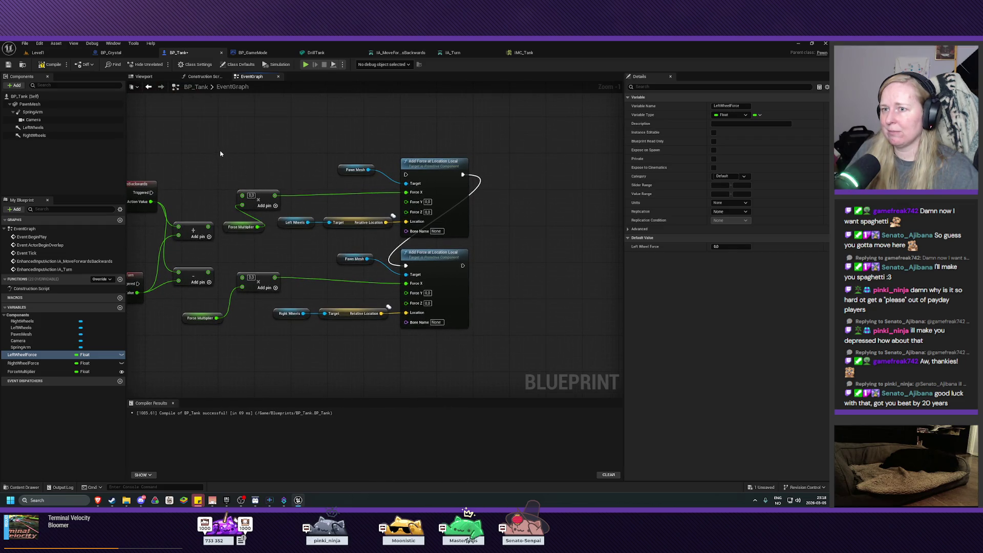
{"action": "left_click_drag", "start_coordinate": [217, 144], "coordinate": [476, 358]}
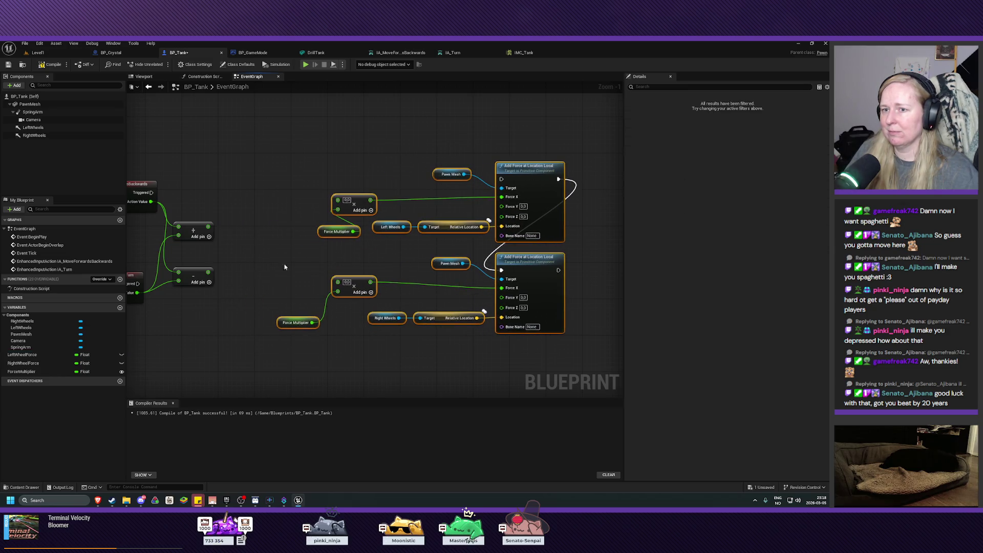
Step: Drop a Set LeftWheelForce node into the event graph near the input-action nodes
{"action": "left_click_drag", "start_coordinate": [213, 345], "coordinate": [361, 331]}
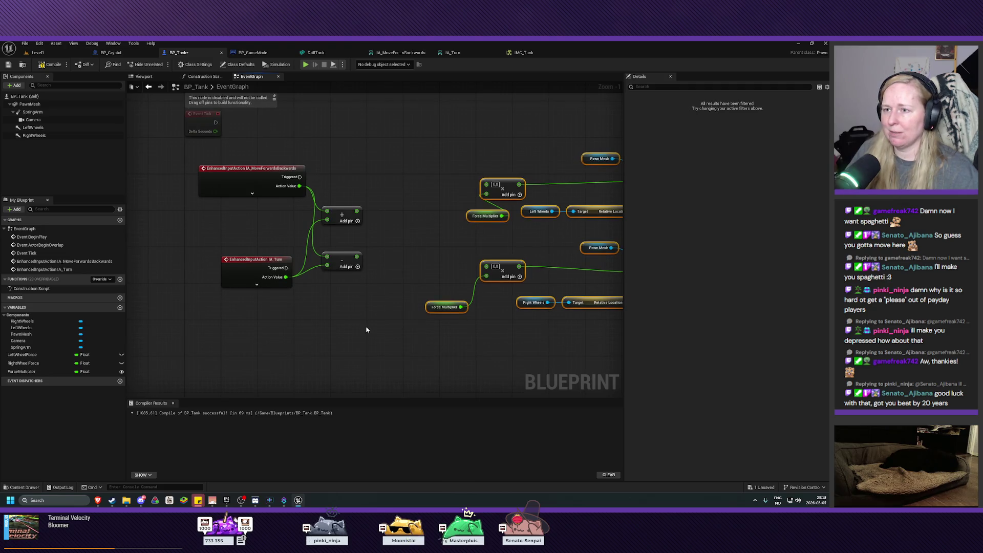
{"action": "left_click", "coordinate": [364, 330]}
{"action": "left_click_drag", "start_coordinate": [358, 333], "coordinate": [320, 352]}
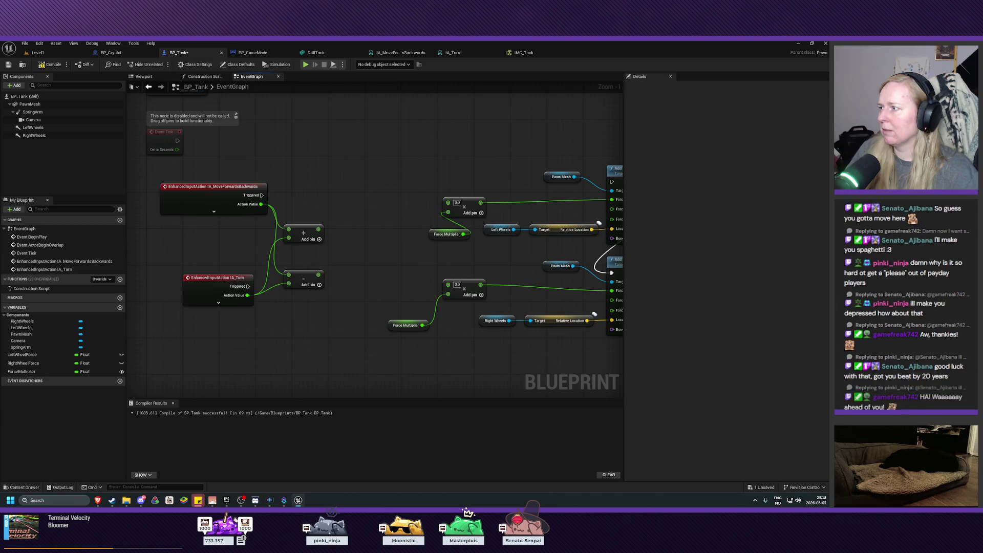
{"action": "left_click", "coordinate": [23, 355]}
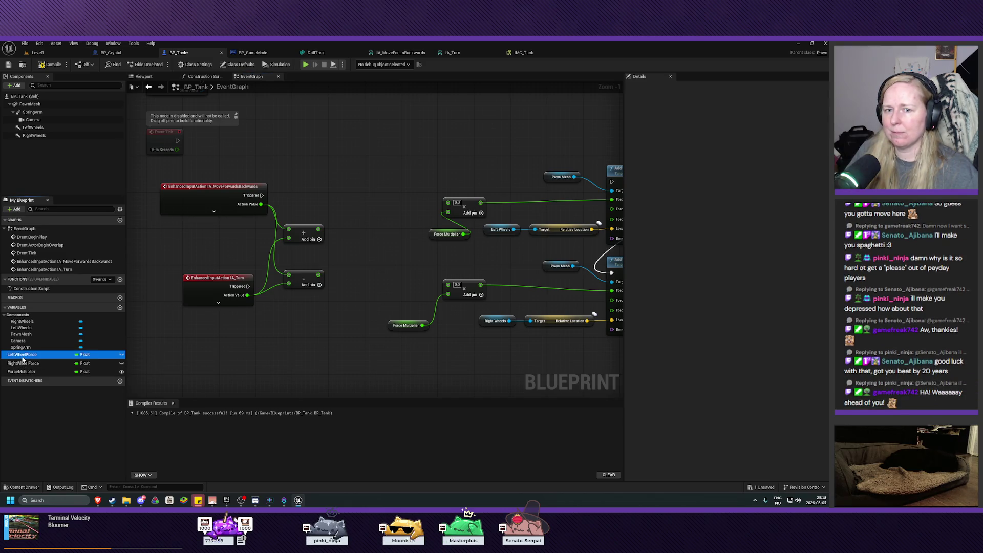
{"action": "mouse_move", "coordinate": [22, 359]}
{"action": "left_mouse_down"}
{"action": "mouse_move", "coordinate": [361, 235]}
{"action": "mouse_move", "coordinate": [327, 241]}
{"action": "mouse_move", "coordinate": [361, 246]}
{"action": "mouse_move", "coordinate": [370, 232]}
{"action": "mouse_move", "coordinate": [357, 219]}
{"action": "left_mouse_up"}
{"action": "left_click", "coordinate": [381, 252]}
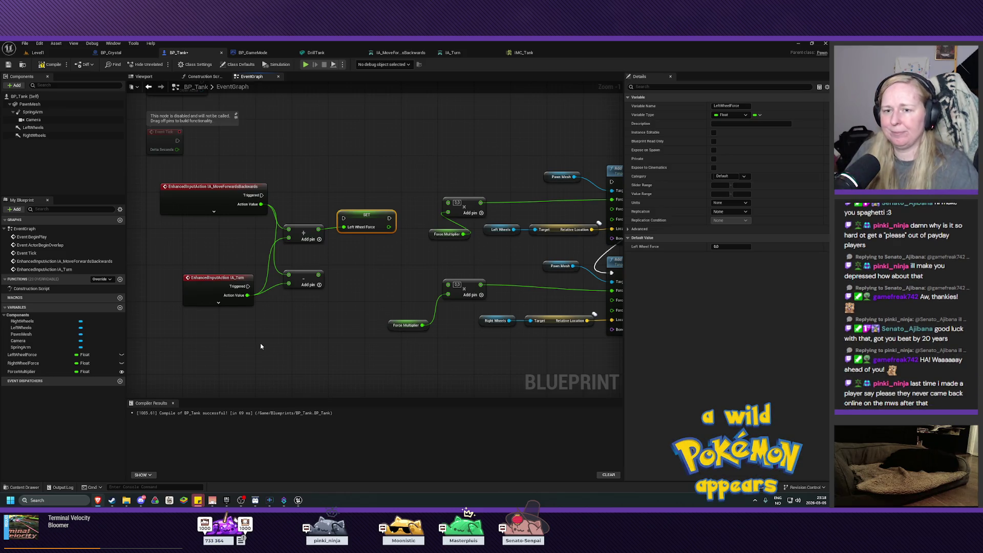
Step: Add a Set RightWheelForce node below it and run Set LeftWheelForce on move input
{"action": "left_click", "coordinate": [23, 363]}
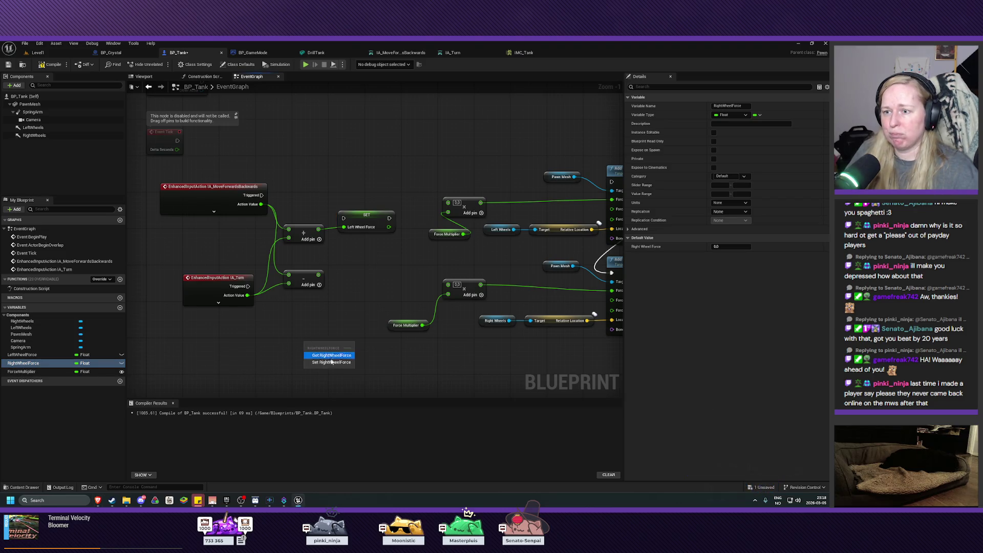
{"action": "left_click", "coordinate": [348, 353]}
{"action": "mouse_move", "coordinate": [360, 284]}
{"action": "left_mouse_down"}
{"action": "mouse_move", "coordinate": [361, 272]}
{"action": "mouse_move", "coordinate": [343, 282]}
{"action": "left_mouse_up"}
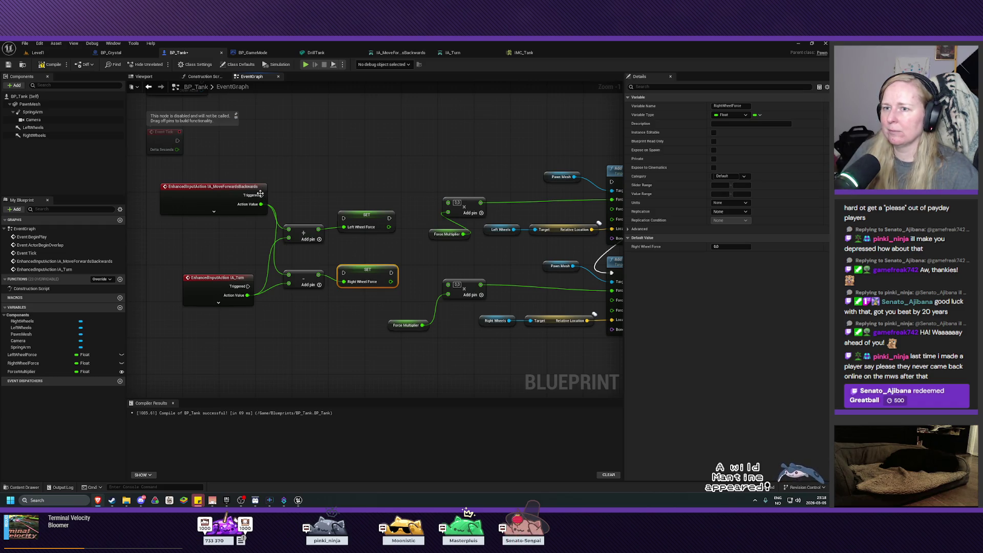
{"action": "left_click_drag", "start_coordinate": [262, 195], "coordinate": [343, 218]}
Step: Run the setters on turn input, chaining left into right into the upper Add Force node
{"action": "mouse_move", "coordinate": [248, 286]}
{"action": "left_mouse_down"}
{"action": "mouse_move", "coordinate": [329, 253]}
{"action": "mouse_move", "coordinate": [329, 231]}
{"action": "mouse_move", "coordinate": [343, 218]}
{"action": "left_mouse_up"}
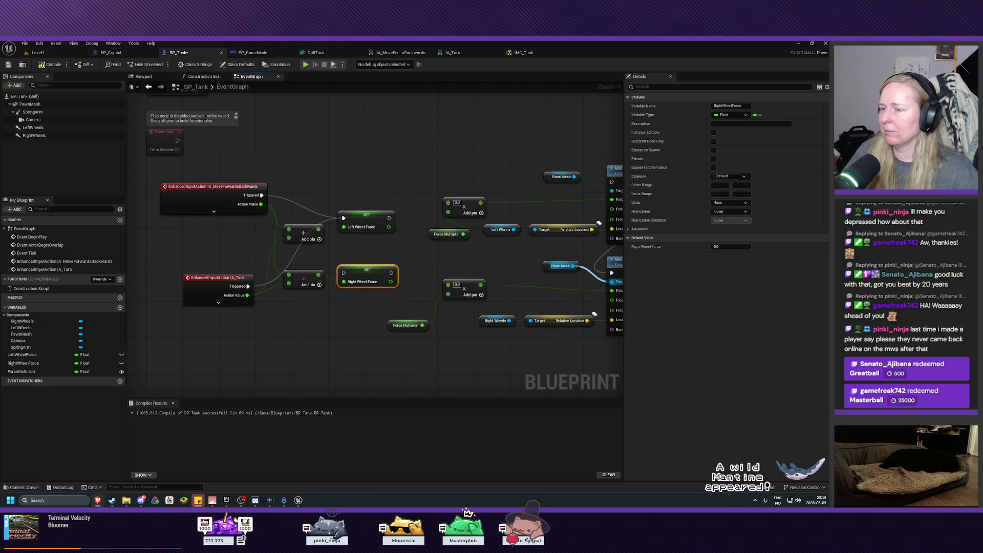
{"action": "left_click_drag", "start_coordinate": [390, 218], "coordinate": [343, 272]}
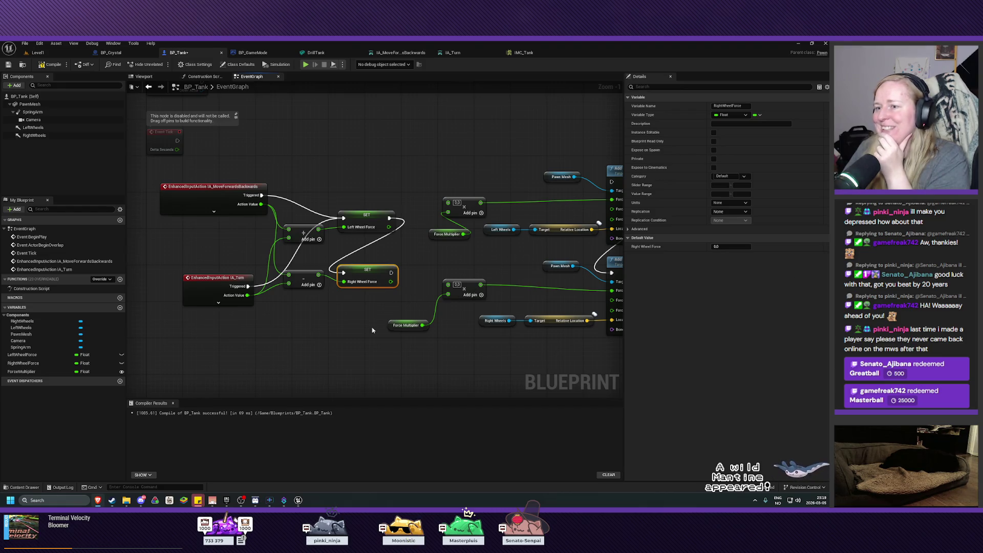
{"action": "left_click_drag", "start_coordinate": [373, 330], "coordinate": [313, 371]}
{"action": "mouse_move", "coordinate": [334, 297]}
{"action": "left_mouse_down"}
{"action": "mouse_move", "coordinate": [542, 220]}
{"action": "mouse_move", "coordinate": [553, 206]}
{"action": "left_mouse_up"}
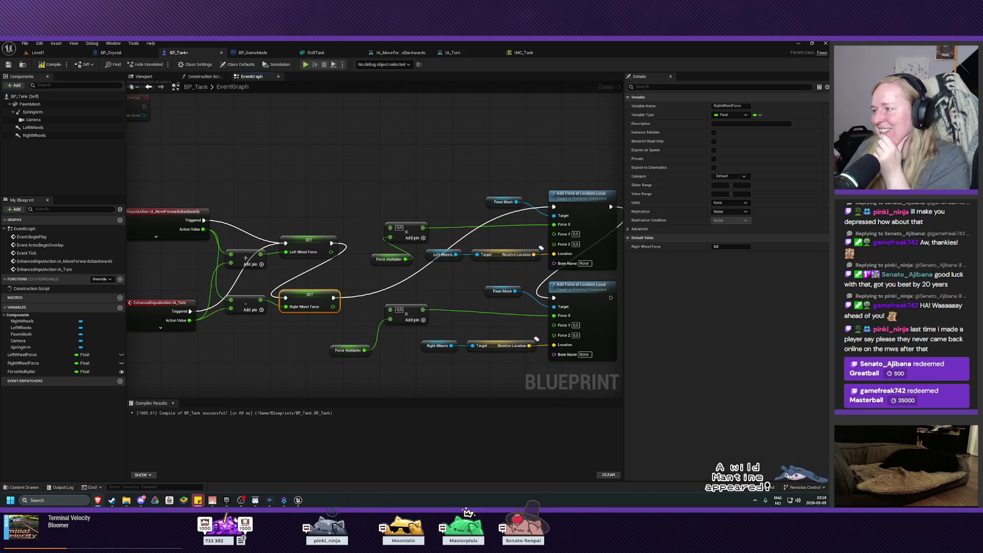
Step: Feed the Left Wheel Force value into the upper multiply node
{"action": "mouse_move", "coordinate": [420, 358]}
{"action": "left_mouse_down"}
{"action": "mouse_move", "coordinate": [413, 325]}
{"action": "mouse_move", "coordinate": [384, 332]}
{"action": "left_mouse_up"}
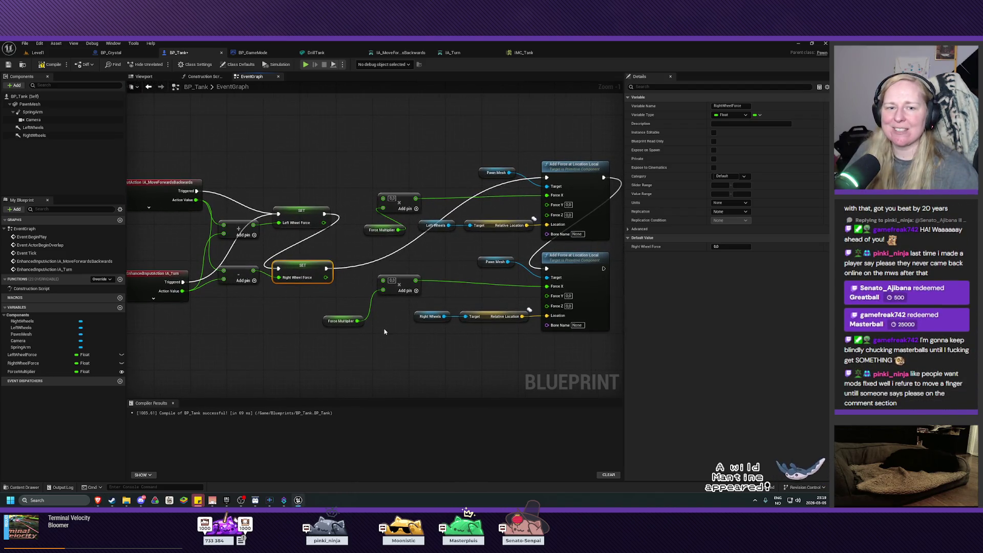
{"action": "scroll", "coordinate": [384, 332], "scroll_direction": "down", "scroll_amount": 2}
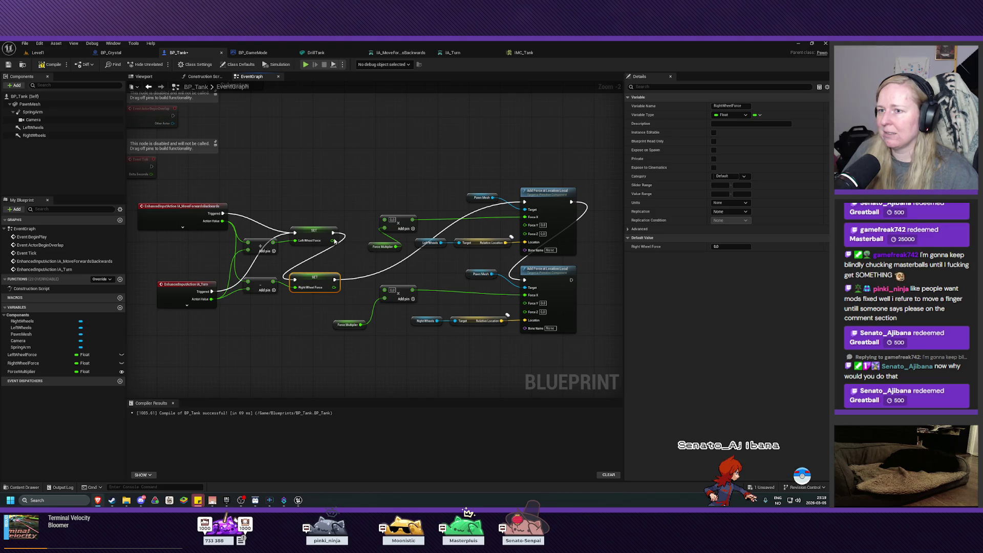
{"action": "left_click_drag", "start_coordinate": [333, 240], "coordinate": [385, 223]}
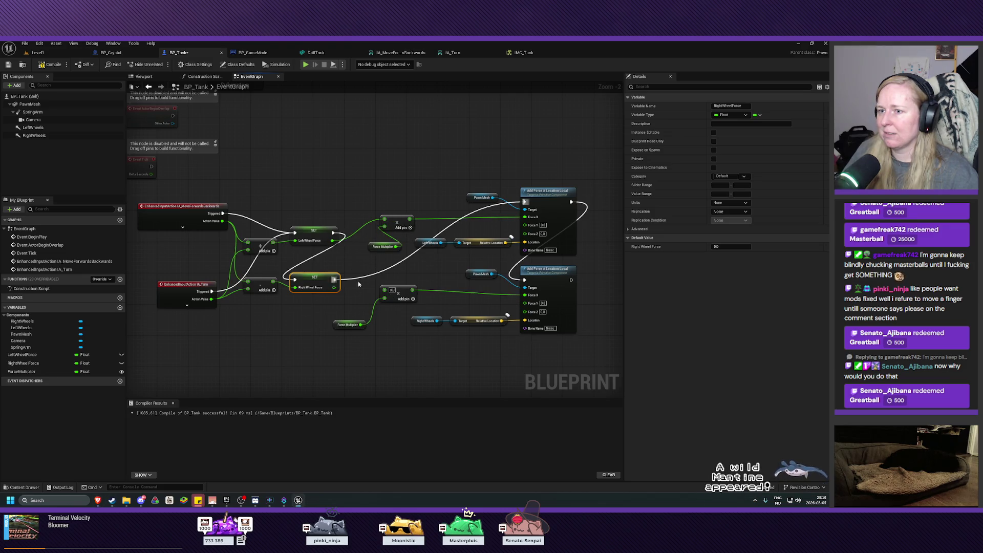
Step: Feed the Right Wheel Force value into the lower multiply node and save BP_Tank
{"action": "left_click_drag", "start_coordinate": [336, 290], "coordinate": [385, 290]}
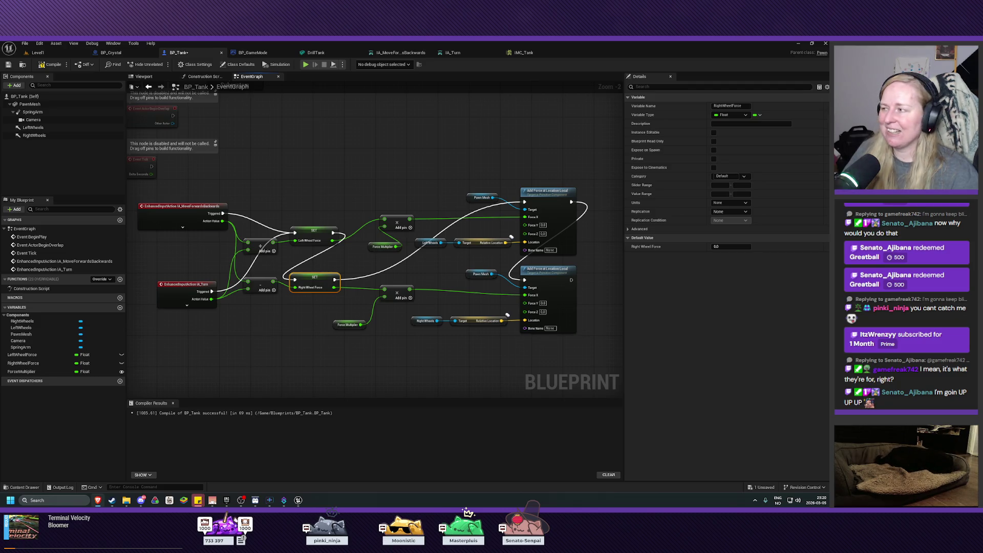
{"action": "key", "text": "ctrl+s"}
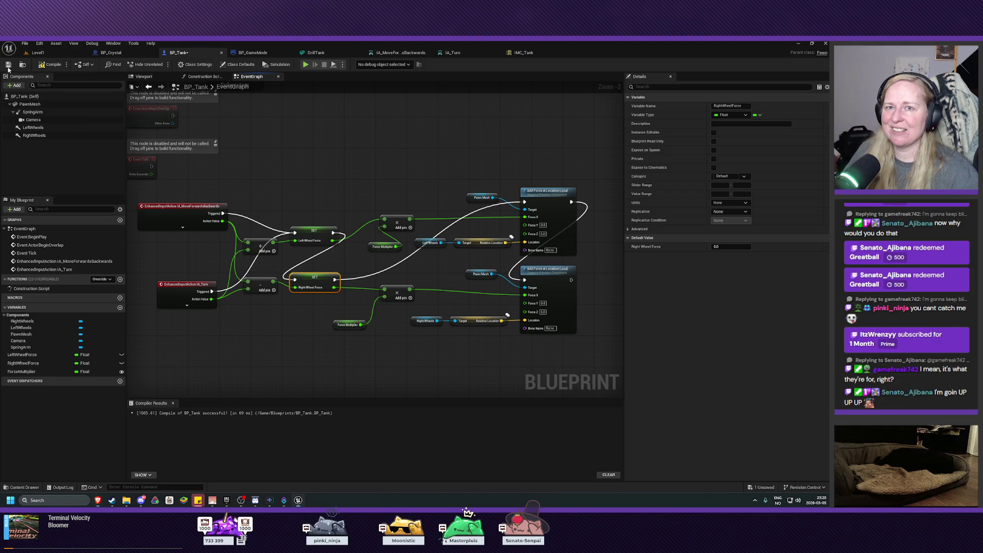
Step: Play Level1, turn the tank repeatedly with the A key, then stop with Esc
{"action": "left_click", "coordinate": [50, 56]}
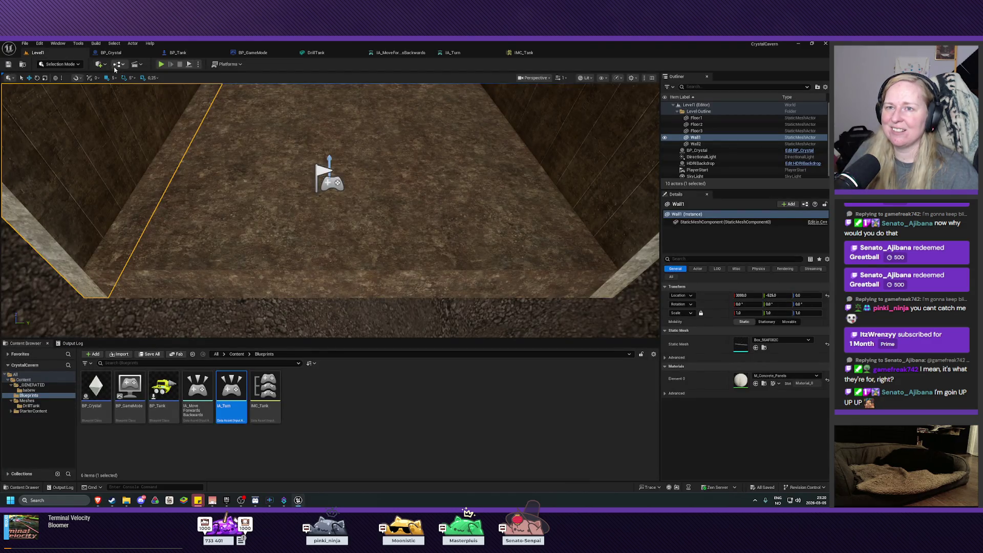
{"action": "left_click", "coordinate": [160, 64]}
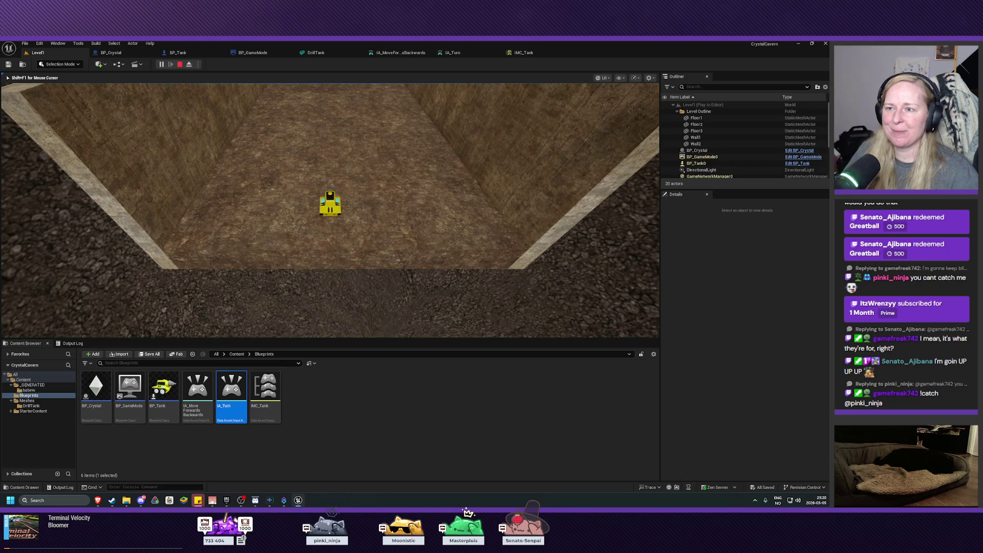
{"action": "key", "text": "a"}
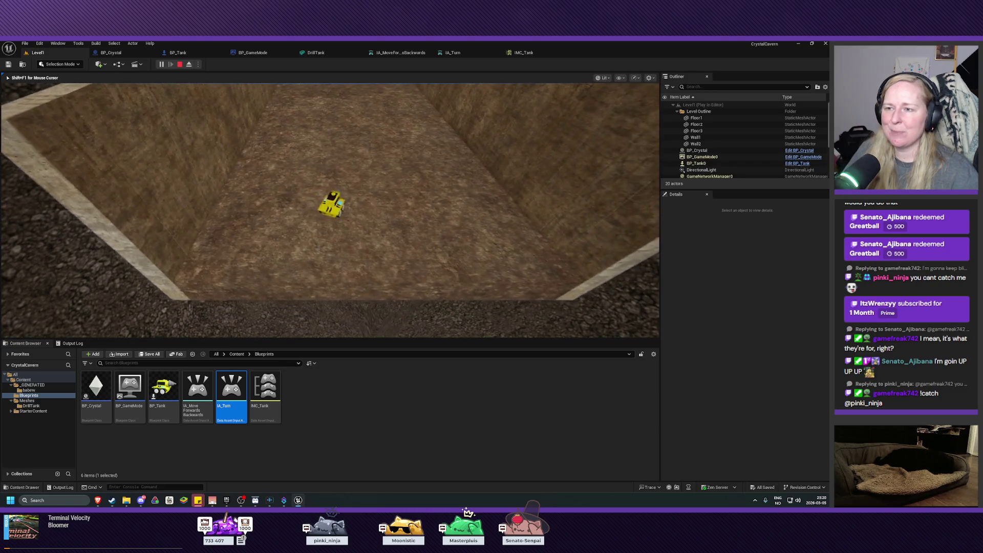
{"action": "key", "text": "a"}
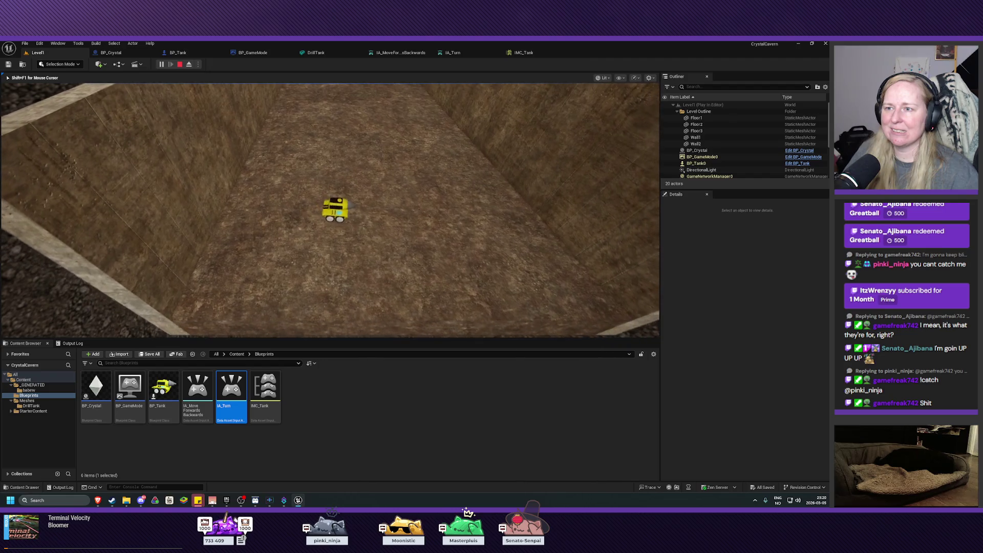
{"action": "key", "text": "a"}
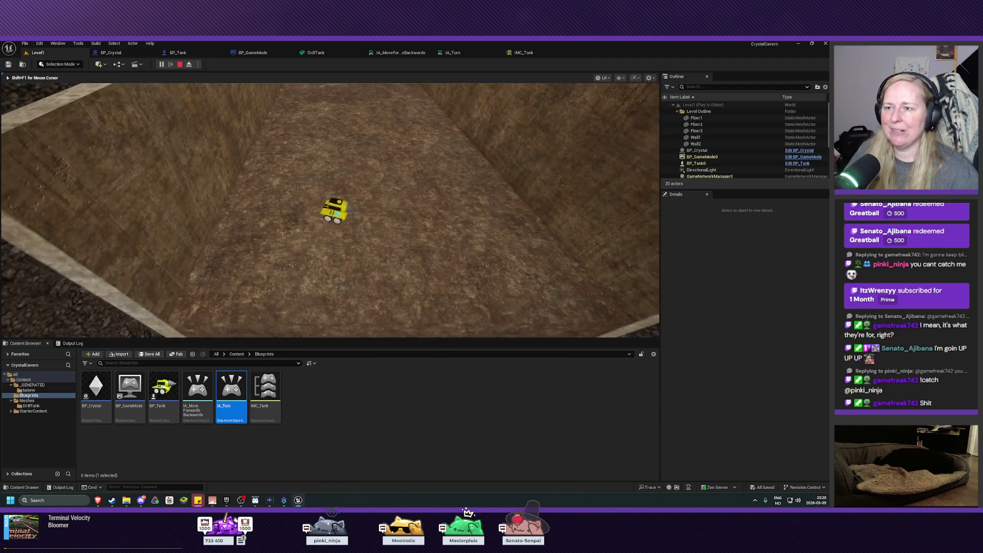
{"action": "key", "text": "a"}
{"action": "key", "text": "a"}
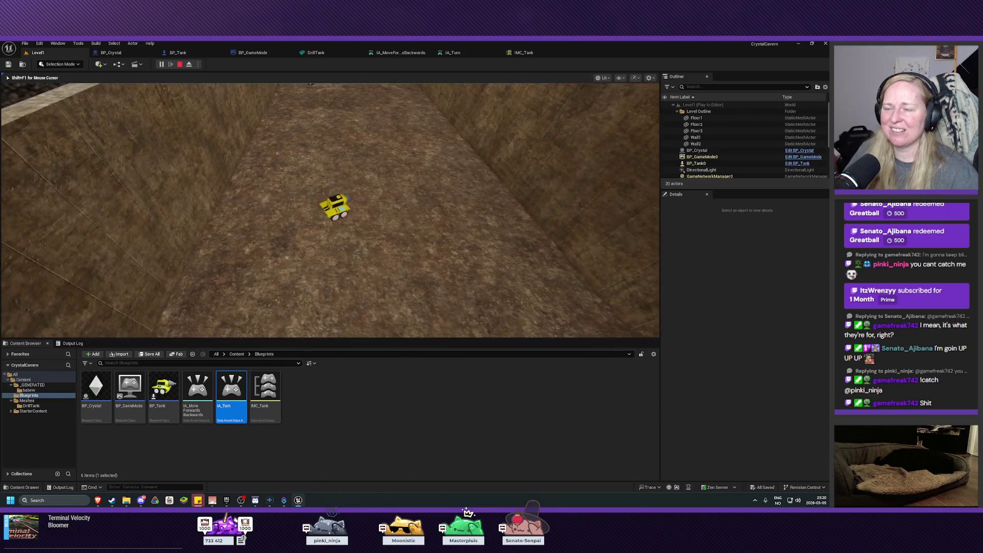
{"action": "key", "text": "a"}
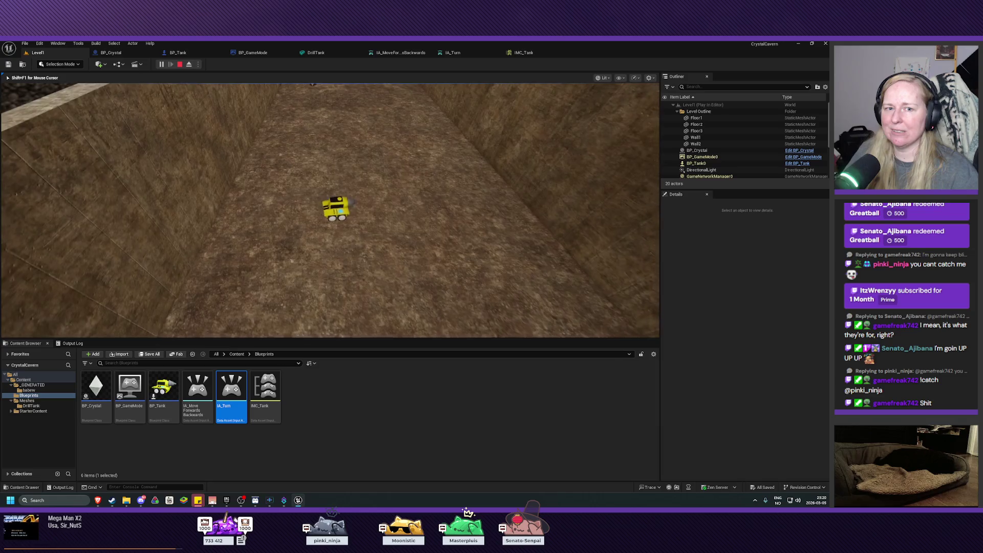
{"action": "key", "text": "a"}
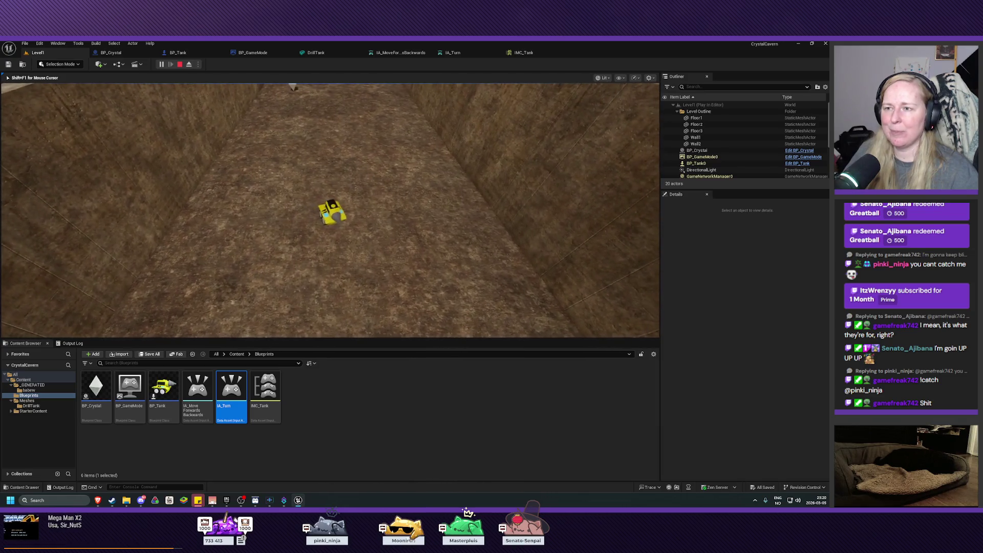
{"action": "key", "text": "a"}
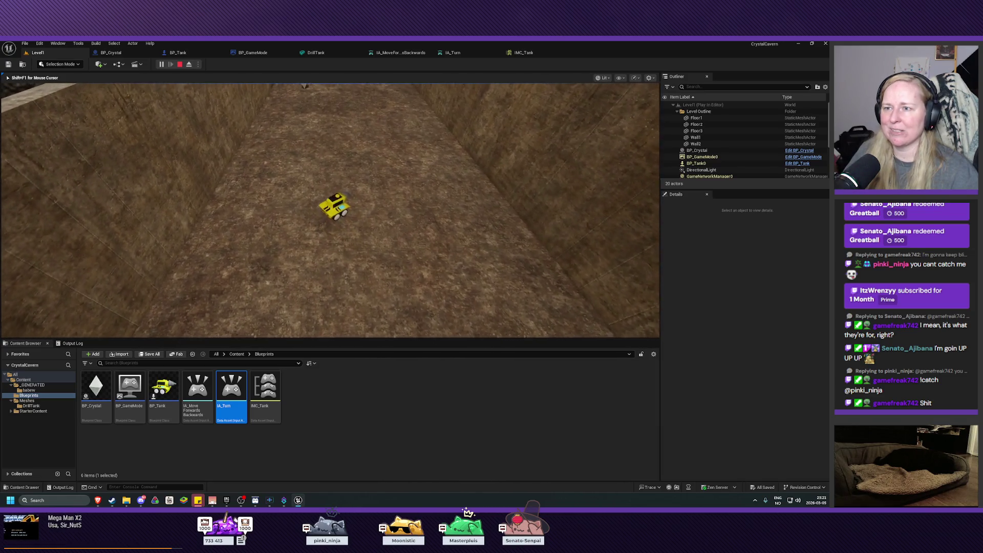
{"action": "key", "text": "a"}
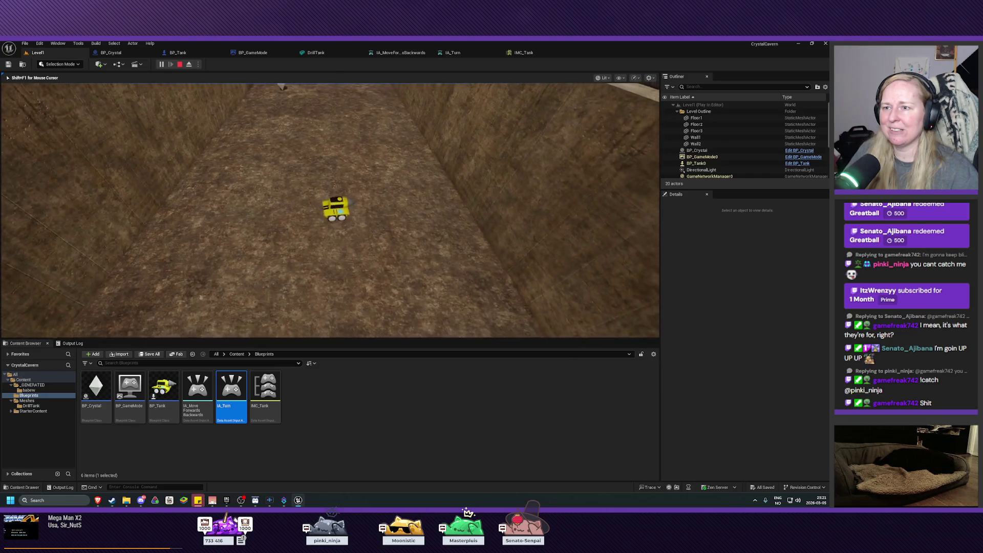
{"action": "key", "text": "Escape"}
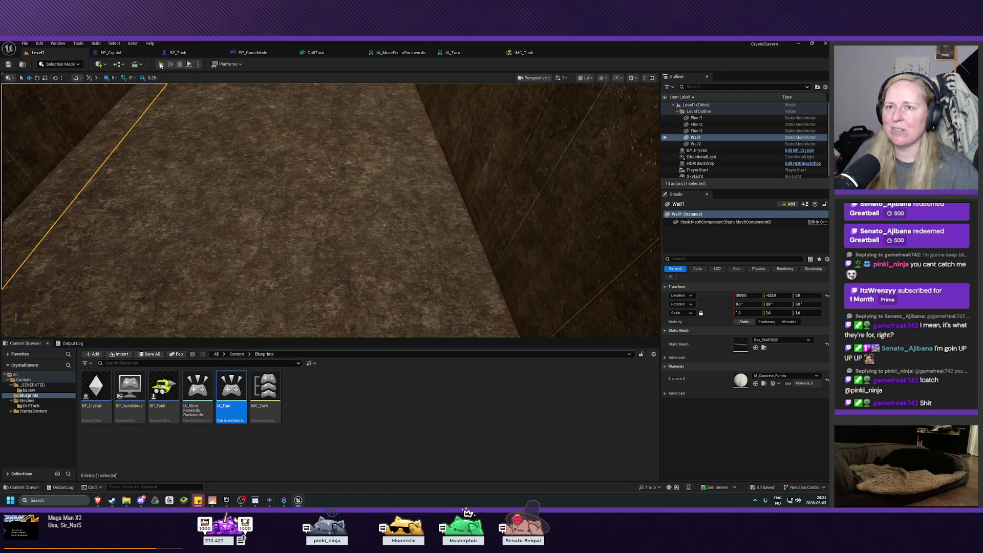
Step: Run Level1 briefly, stop it with F8, and return to the BP_Tank blueprint
{"action": "left_click", "coordinate": [161, 64]}
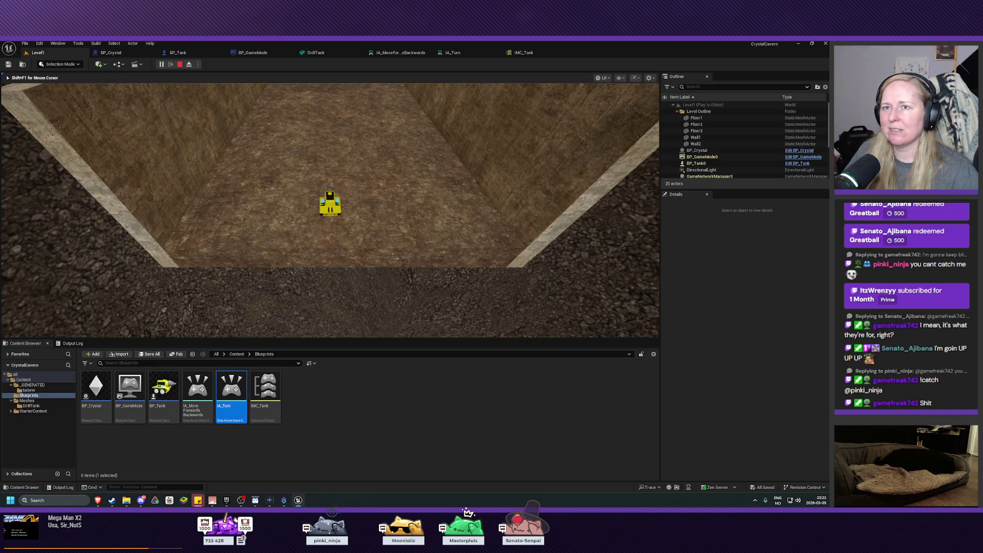
{"action": "key", "text": "F8"}
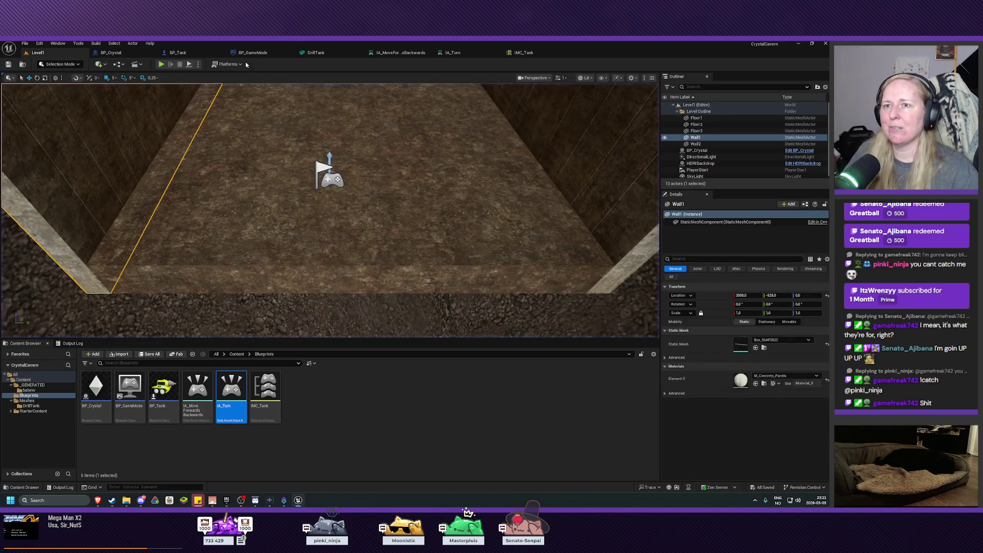
{"action": "left_click", "coordinate": [178, 53]}
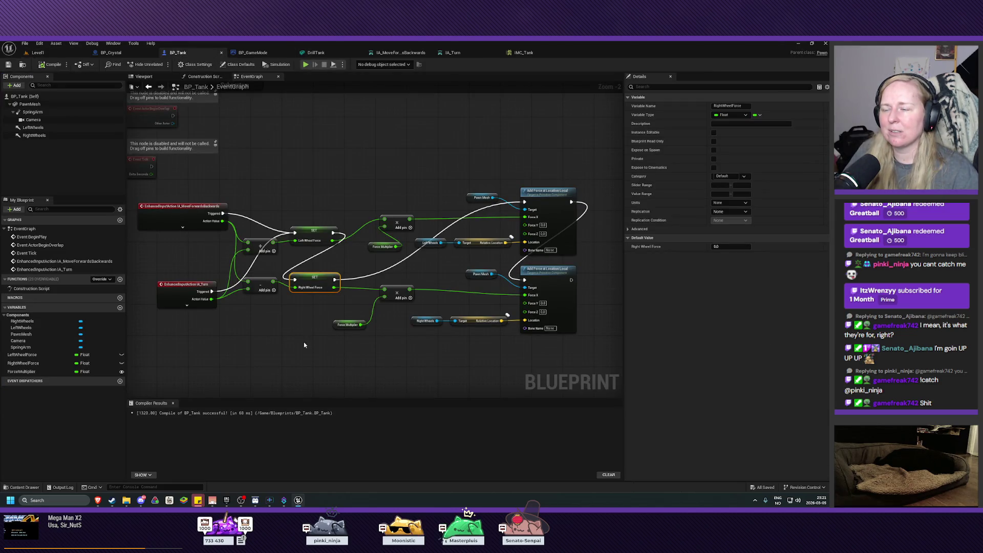
{"action": "left_click_drag", "start_coordinate": [512, 349], "coordinate": [491, 360]}
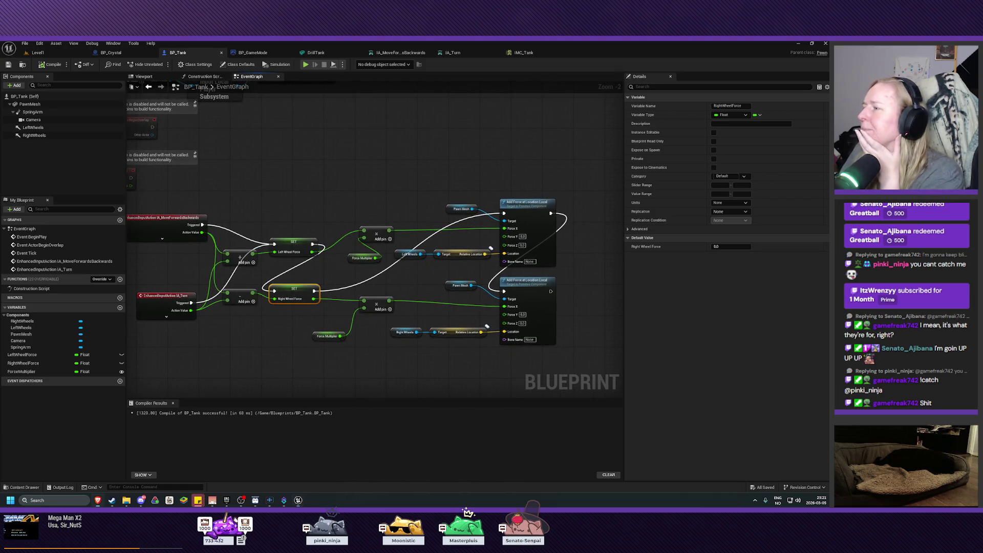